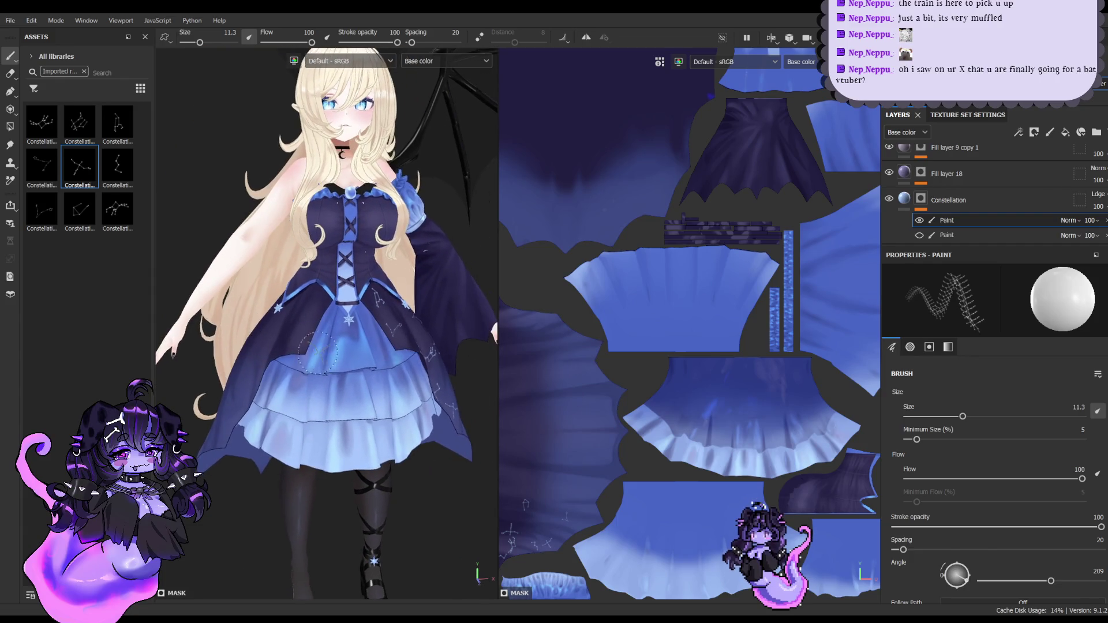
Step: Stamp a new constellation alpha, rotated to 68 degrees, onto the dark overskirt
left_click(117, 211)
scroll(360, 330, "up", 5)
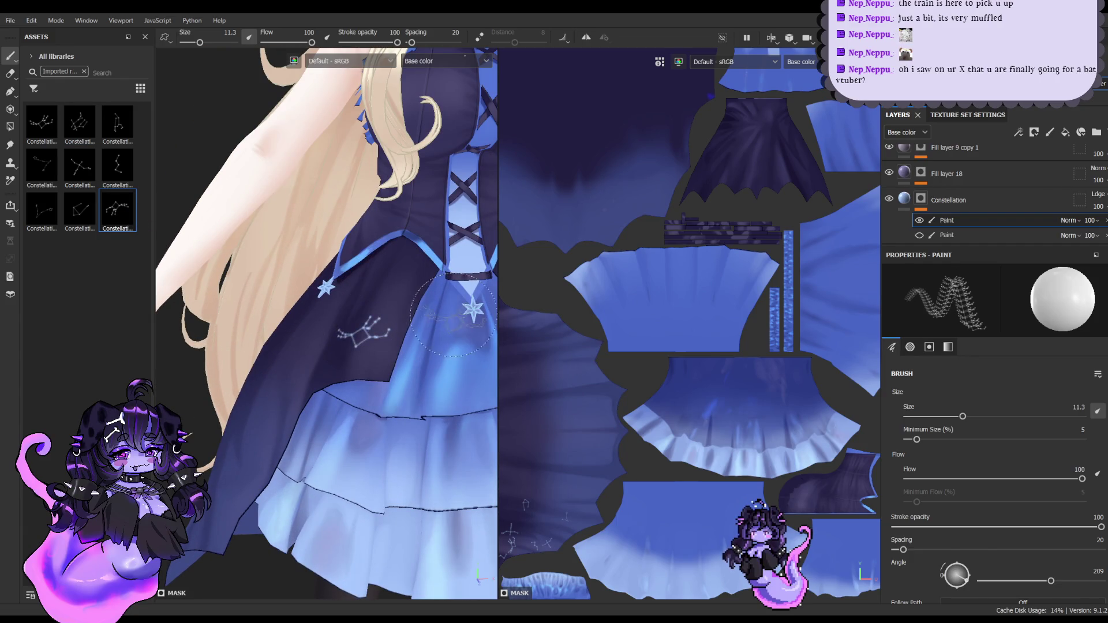
mouse_move(1017, 581)
left_mouse_down()
mouse_move(1005, 580)
mouse_move(1038, 581)
mouse_move(1027, 581)
left_mouse_up()
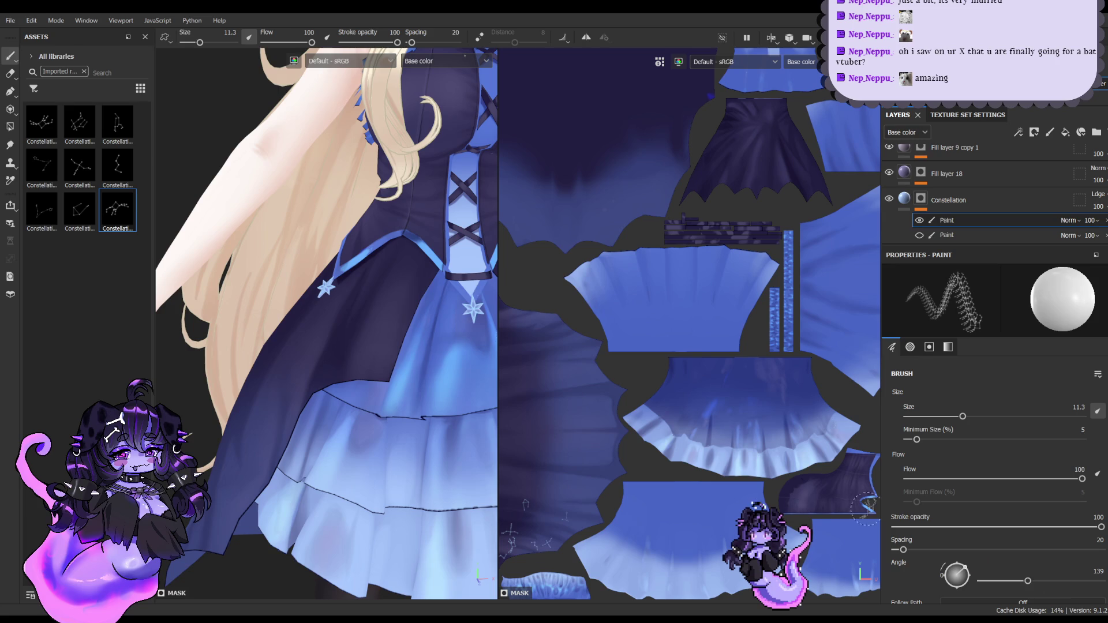
left_click(365, 312)
mouse_move(365, 311)
left_mouse_down("alt")
mouse_move(396, 361)
mouse_move(359, 309)
mouse_move(414, 377)
mouse_move(423, 363)
left_mouse_up("alt")
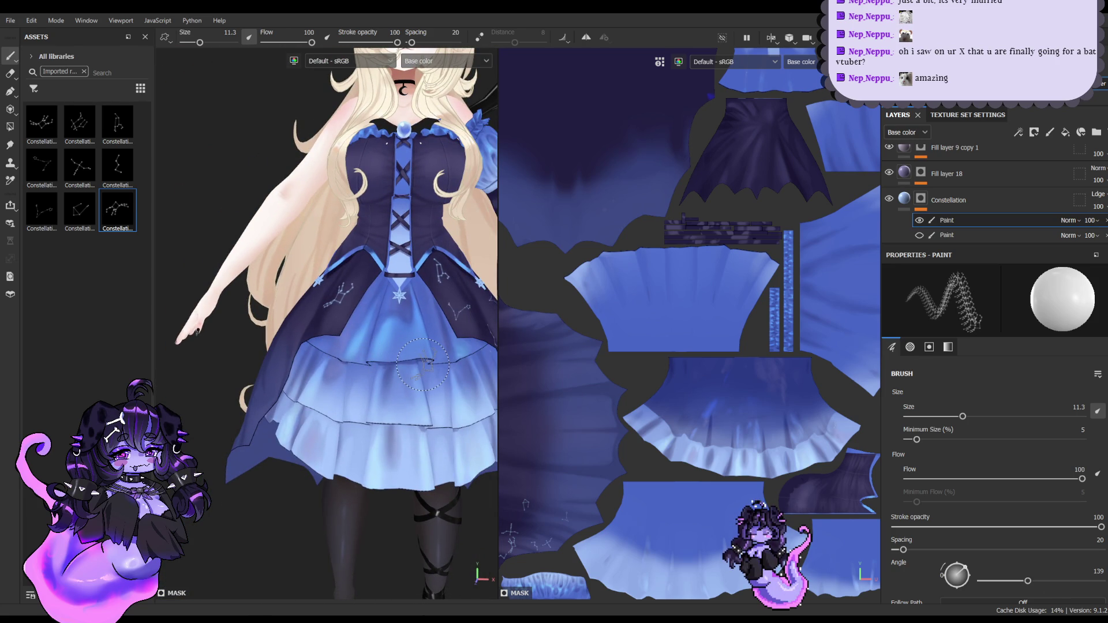
Step: Stamp another constellation at 63 degrees on the side of the overskirt
left_click(117, 168)
left_click(117, 123)
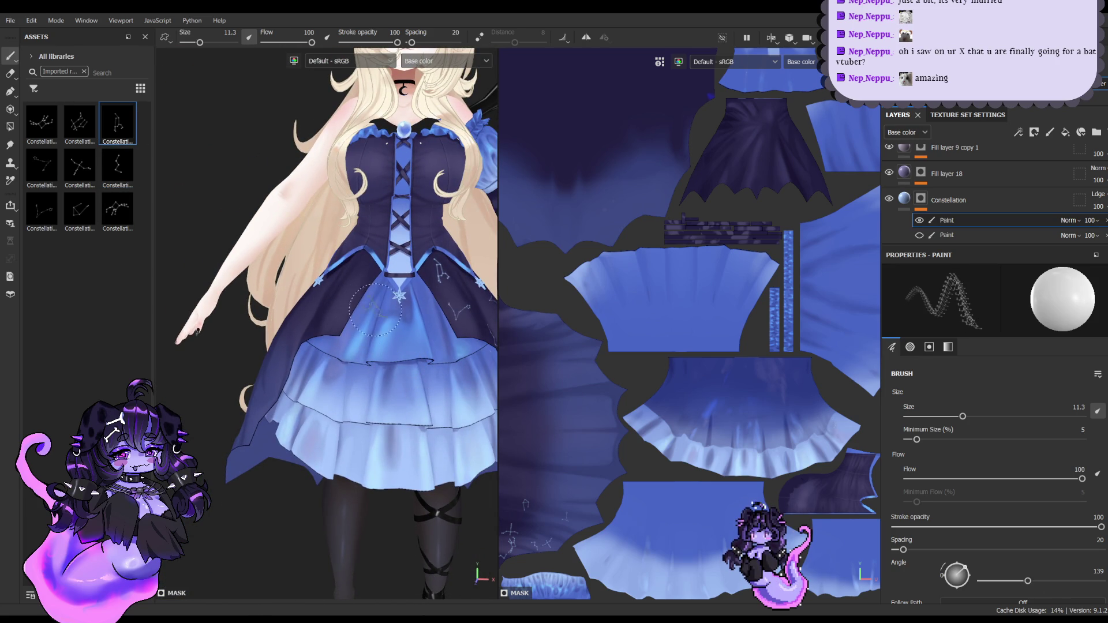
scroll(330, 290, "up", 3)
left_click_drag(330, 290, 381, 295, "alt")
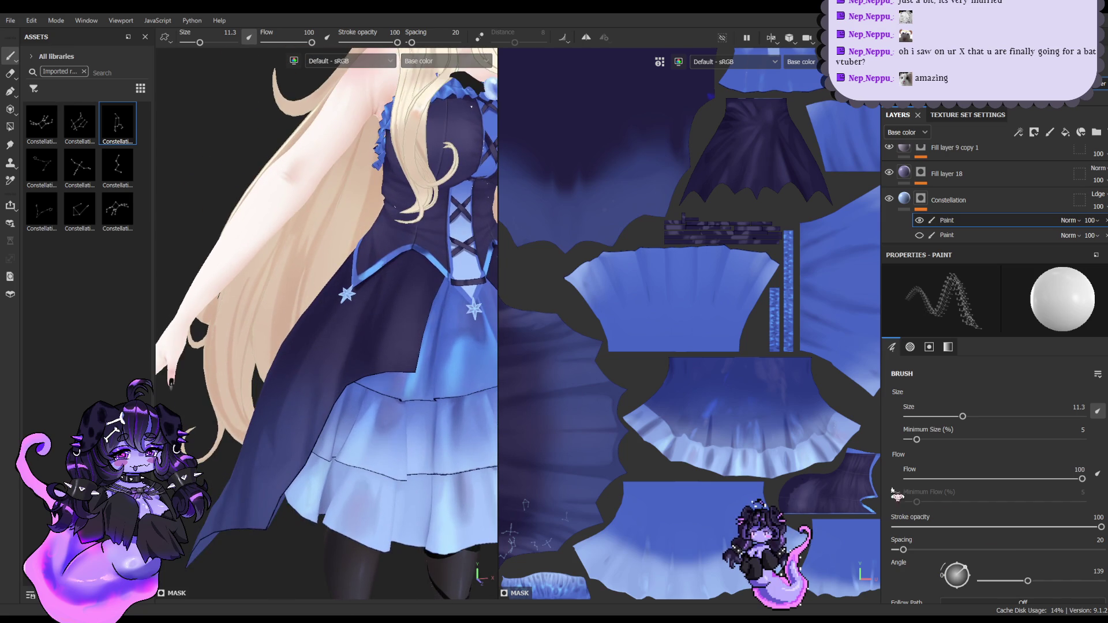
left_click_drag(1017, 586, 1002, 580)
left_click(398, 321)
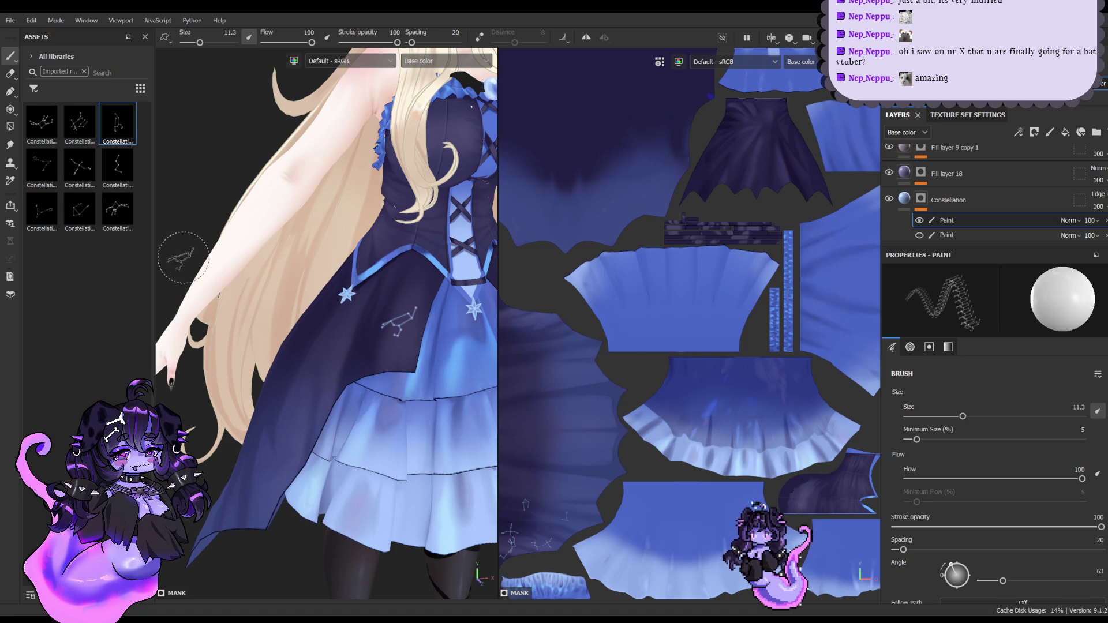
Step: Stamp three different constellations along the side and lower part of the skirt
left_click(49, 125)
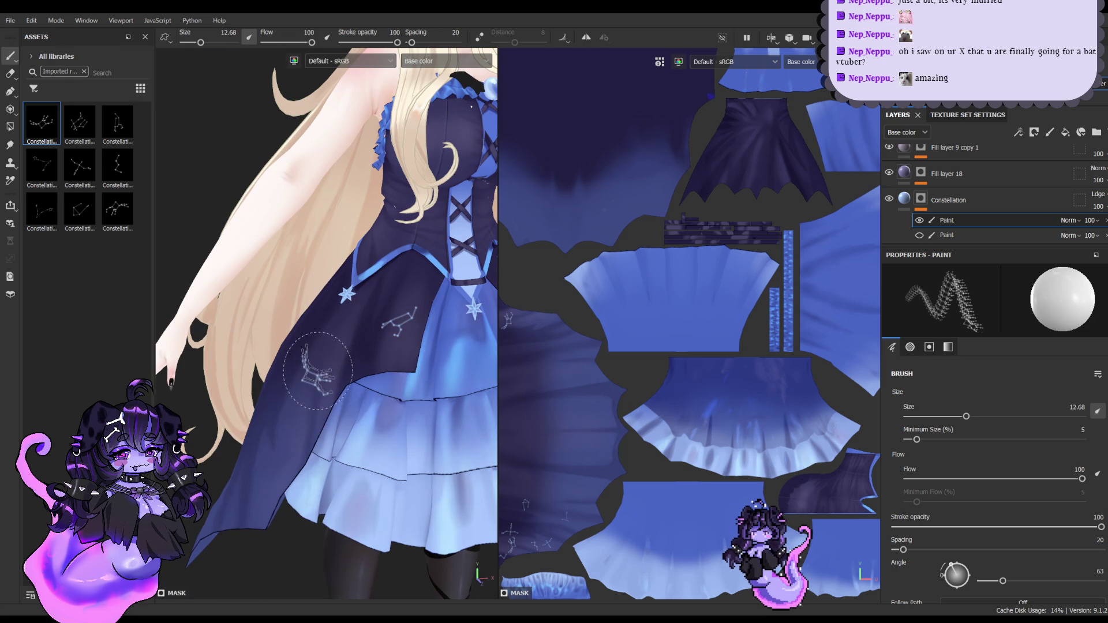
left_click(317, 370)
left_click_drag(317, 370, 322, 358, "alt")
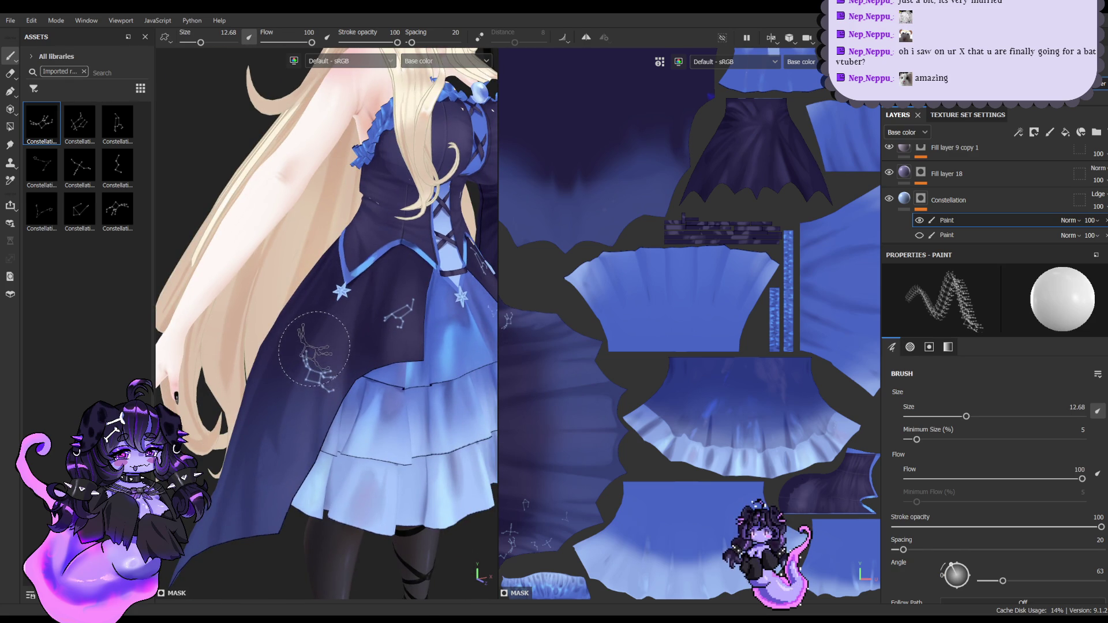
left_click_drag(323, 352, 368, 333, "alt")
left_click(374, 301)
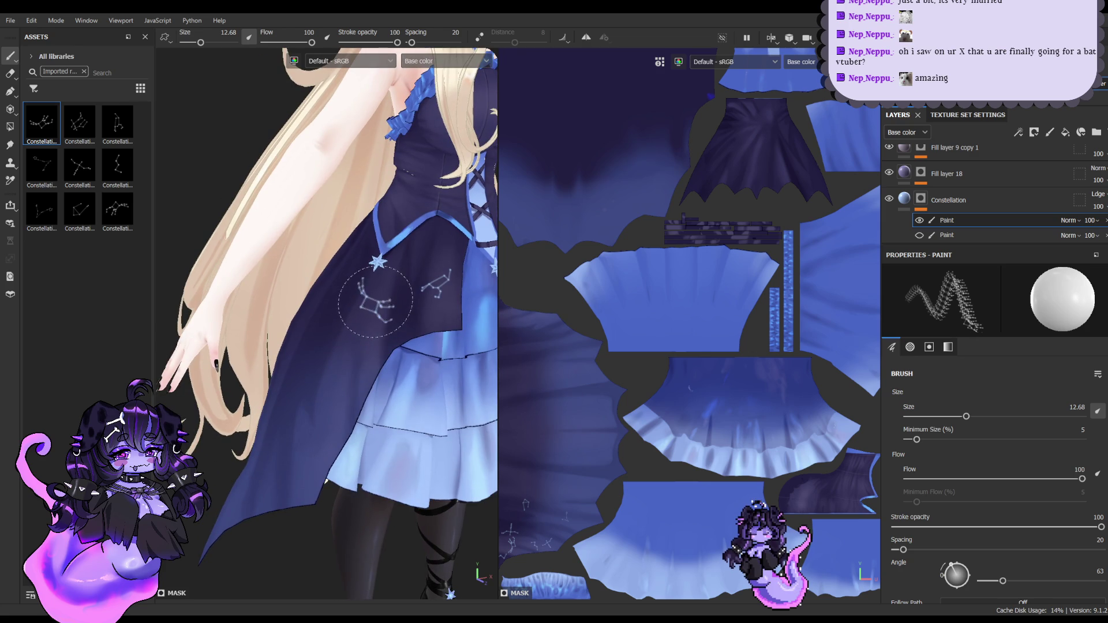
left_click(94, 176)
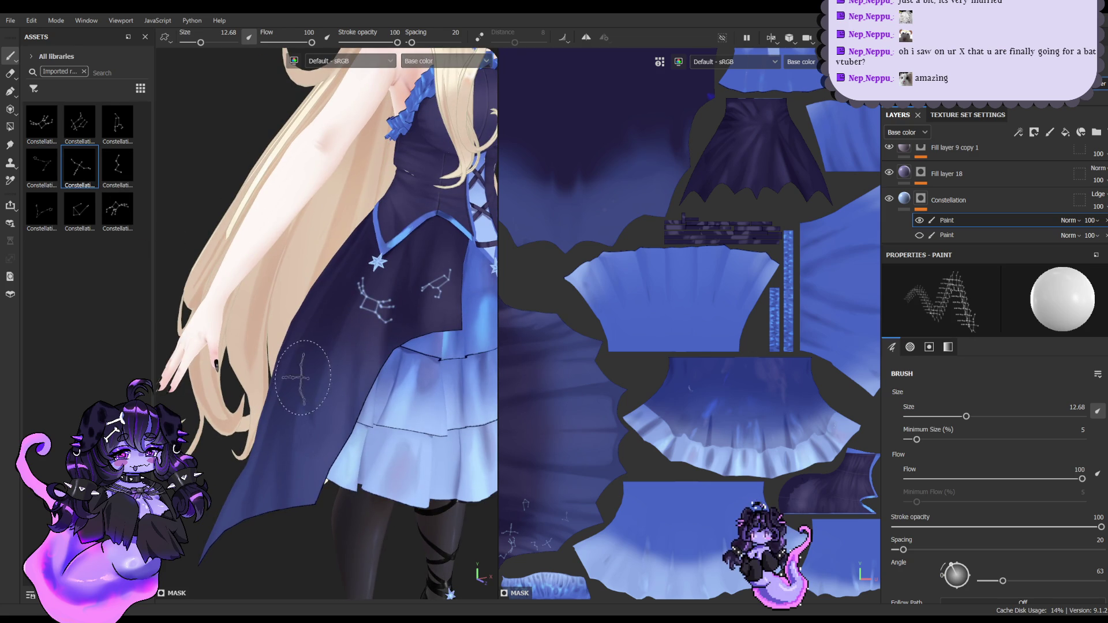
left_click(304, 397)
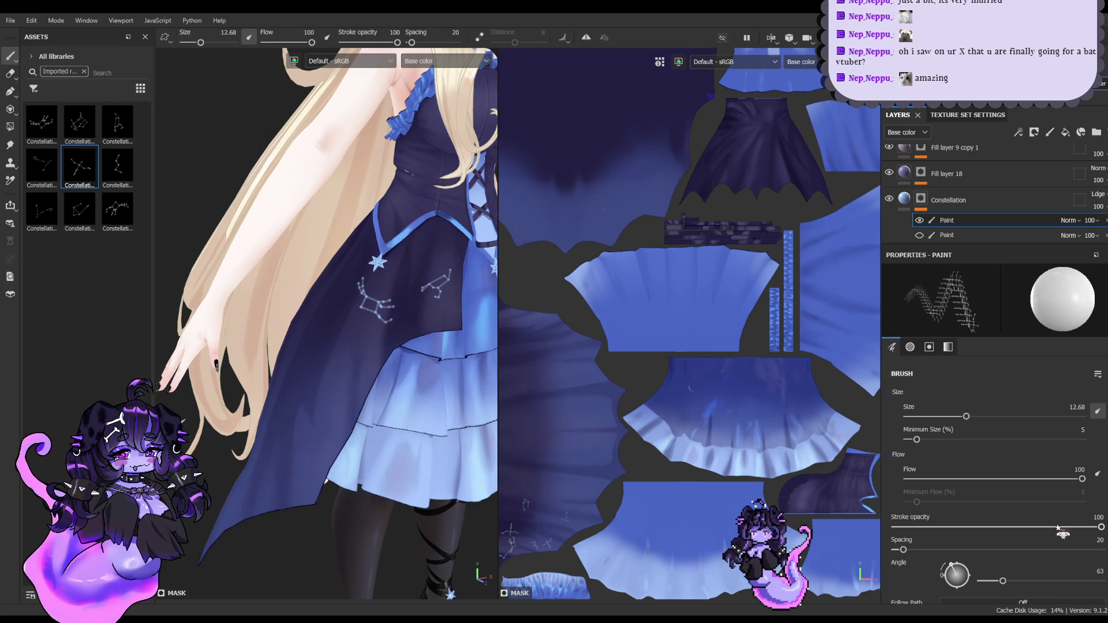
Step: Reset the stamp angle to 0 and add a square constellation and another near the hem
left_click_drag(1021, 575, 993, 582)
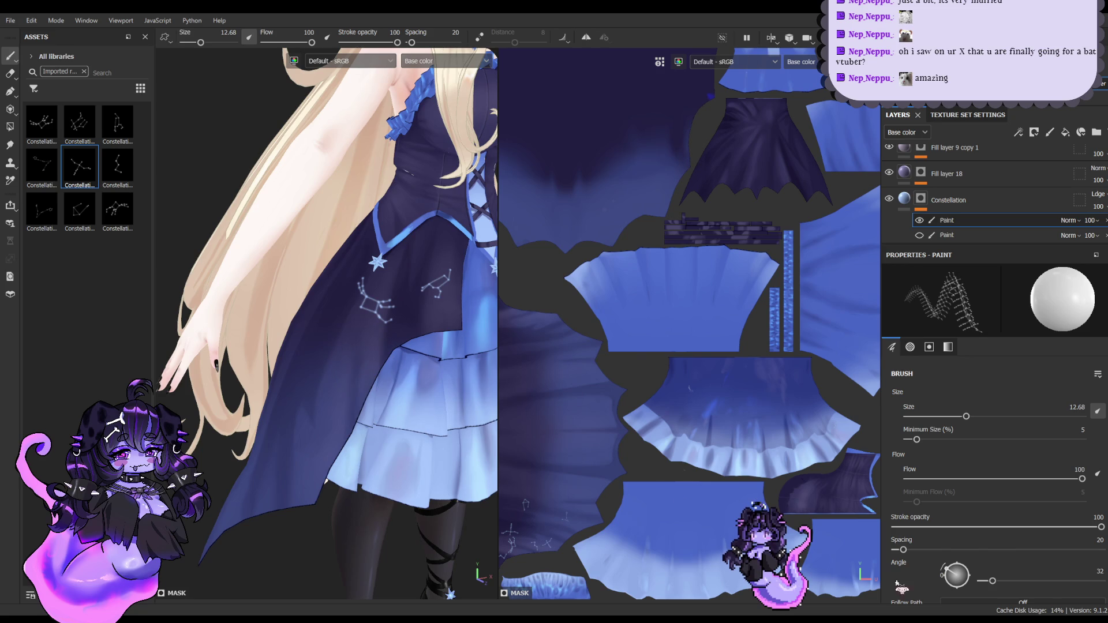
left_click_drag(988, 584, 979, 582)
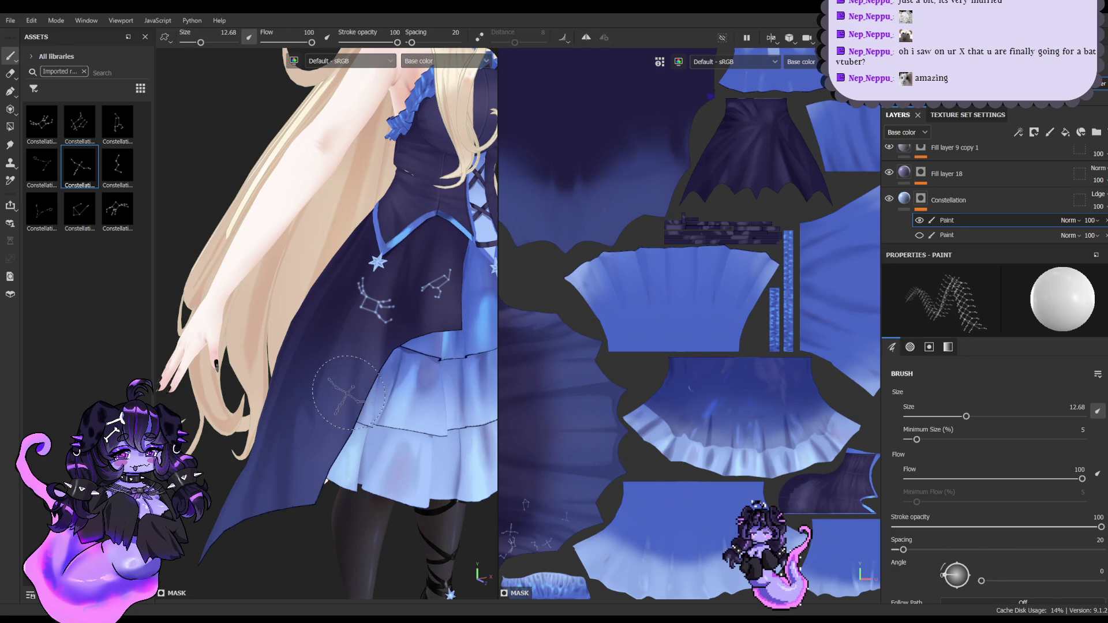
left_click(324, 379)
left_click(41, 167)
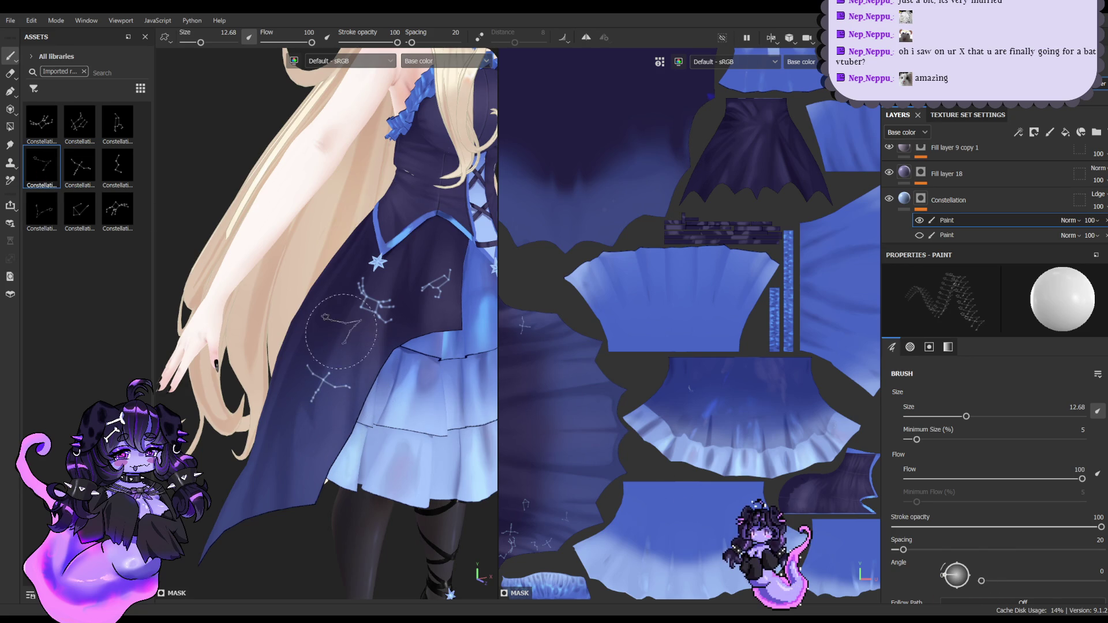
left_click(362, 300)
left_click_drag(362, 300, 346, 260, "alt")
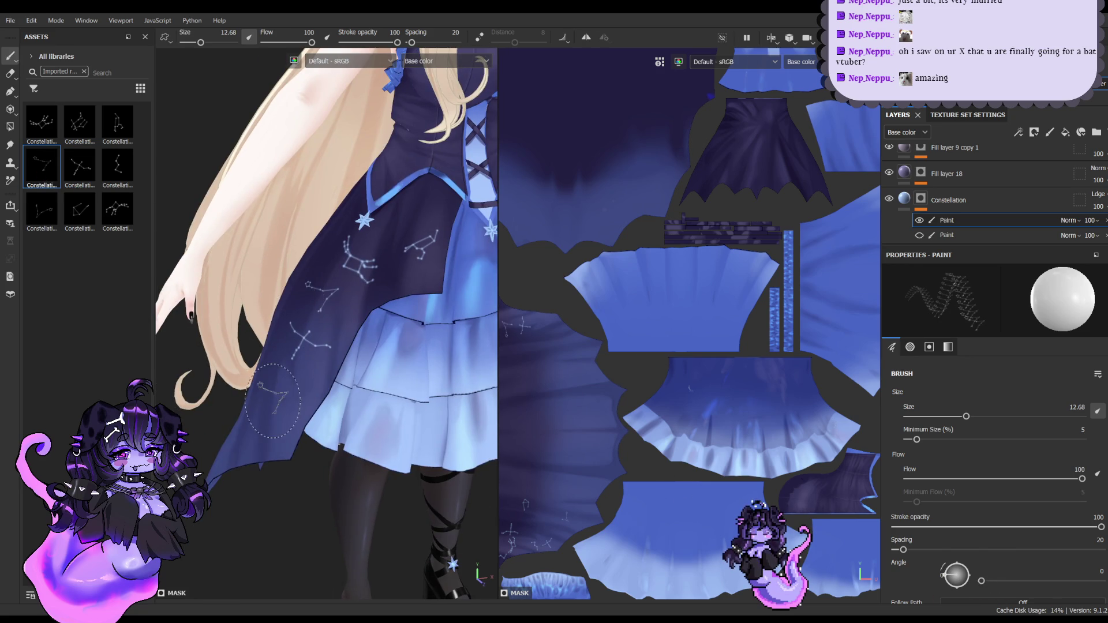
left_click(80, 124)
left_click(268, 421)
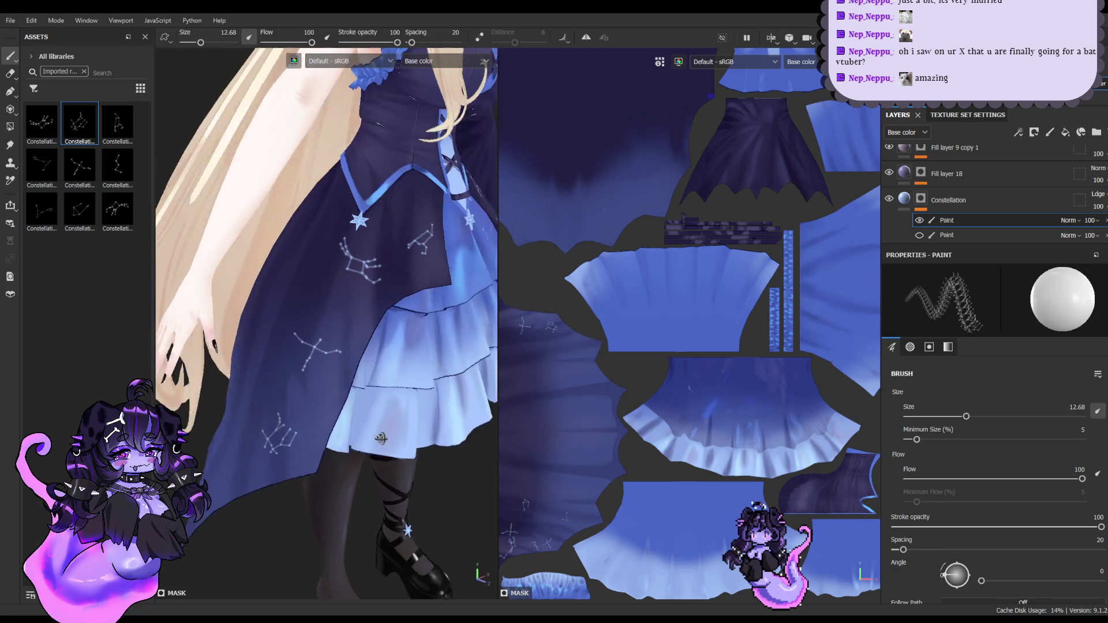
left_click_drag(267, 421, 386, 433, "alt")
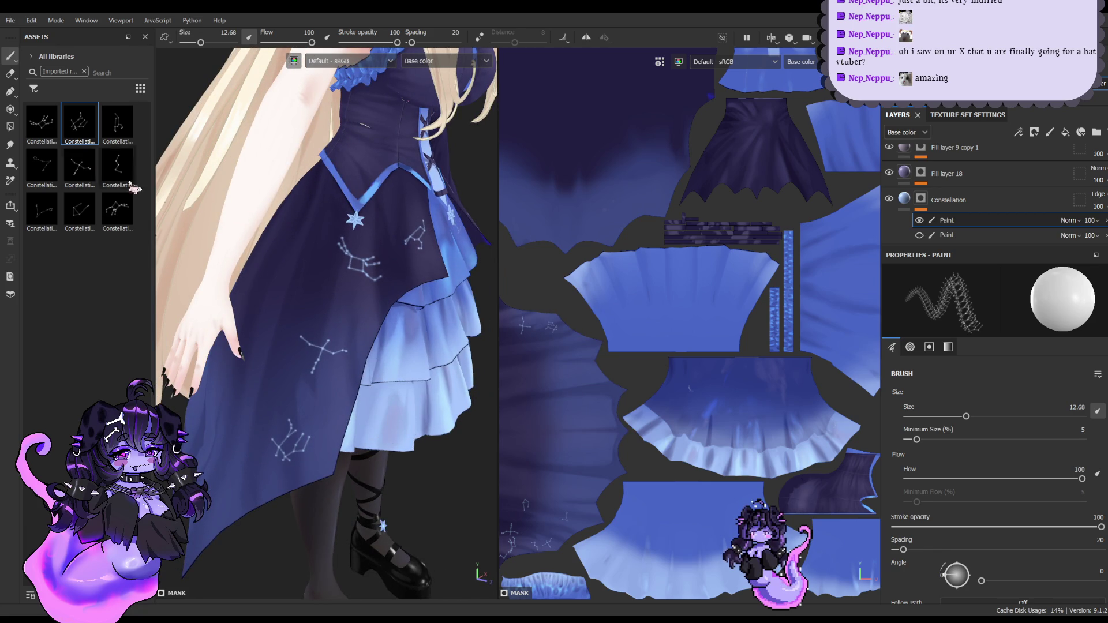
left_click(42, 122)
left_click_drag(315, 381, 329, 368, "alt")
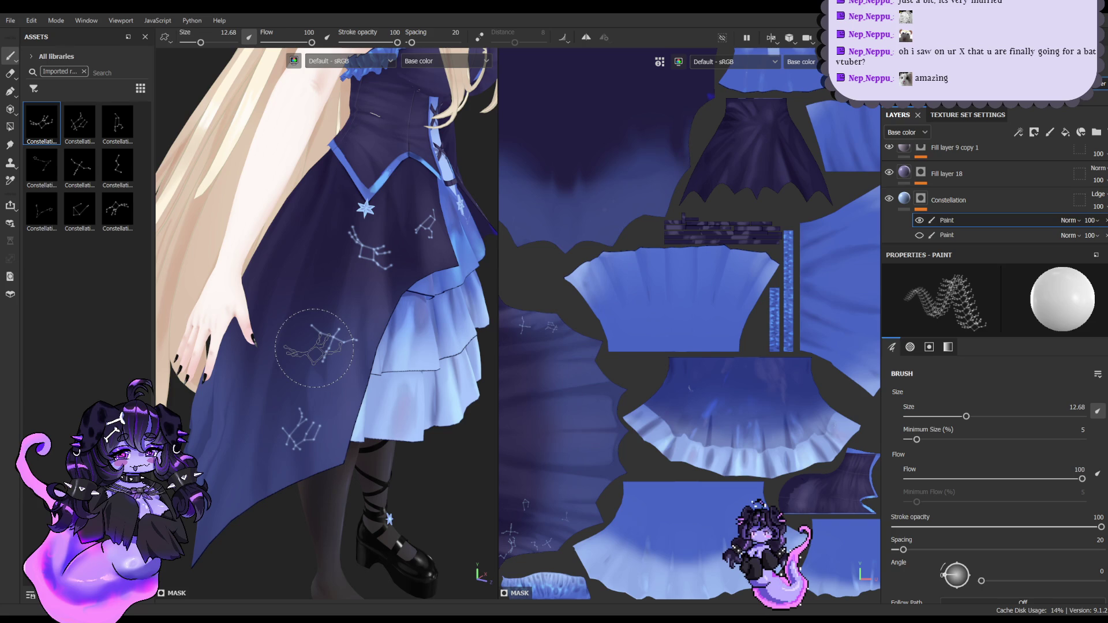
Step: Stamp two constellations on the lower and upper overskirt, then try other alphas
left_click(329, 341)
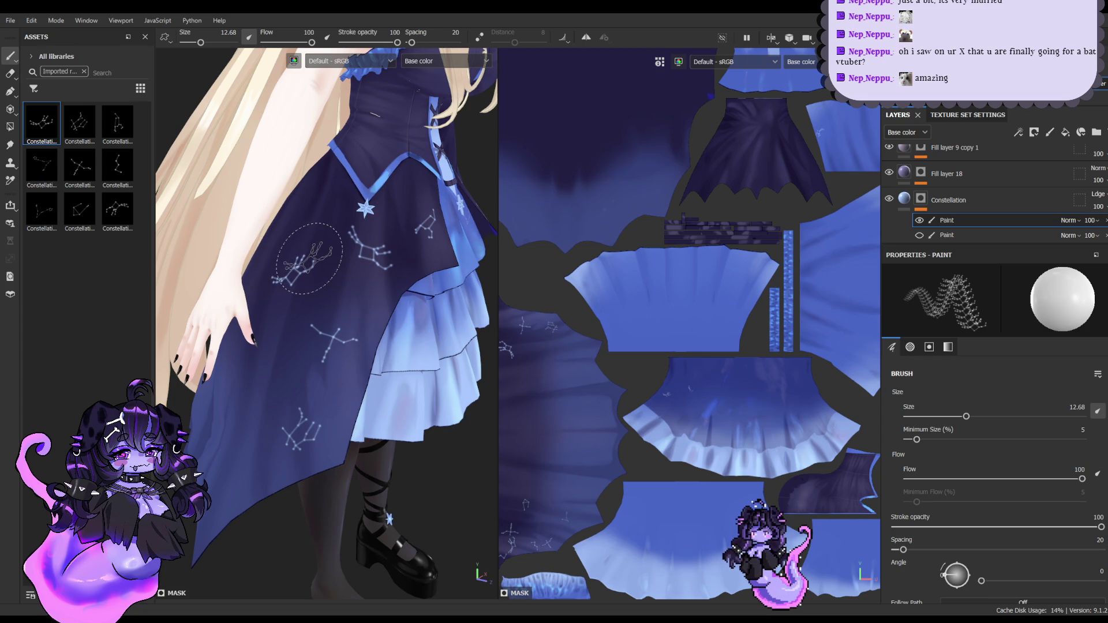
left_click(306, 262)
left_click(80, 167)
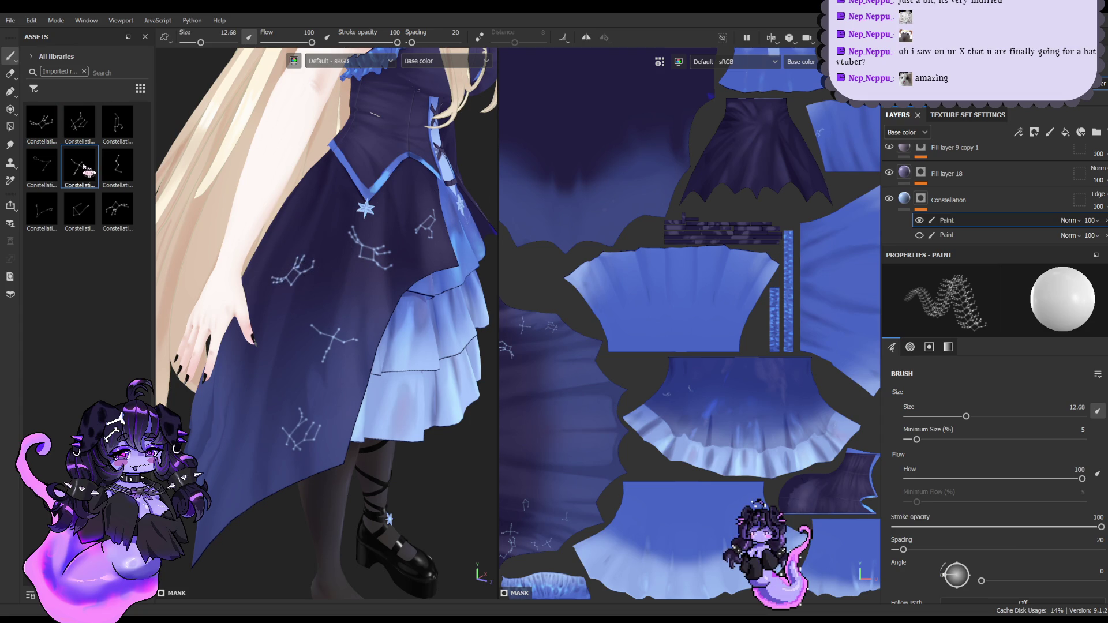
middle_click_drag(269, 345, 307, 319)
left_click(117, 166)
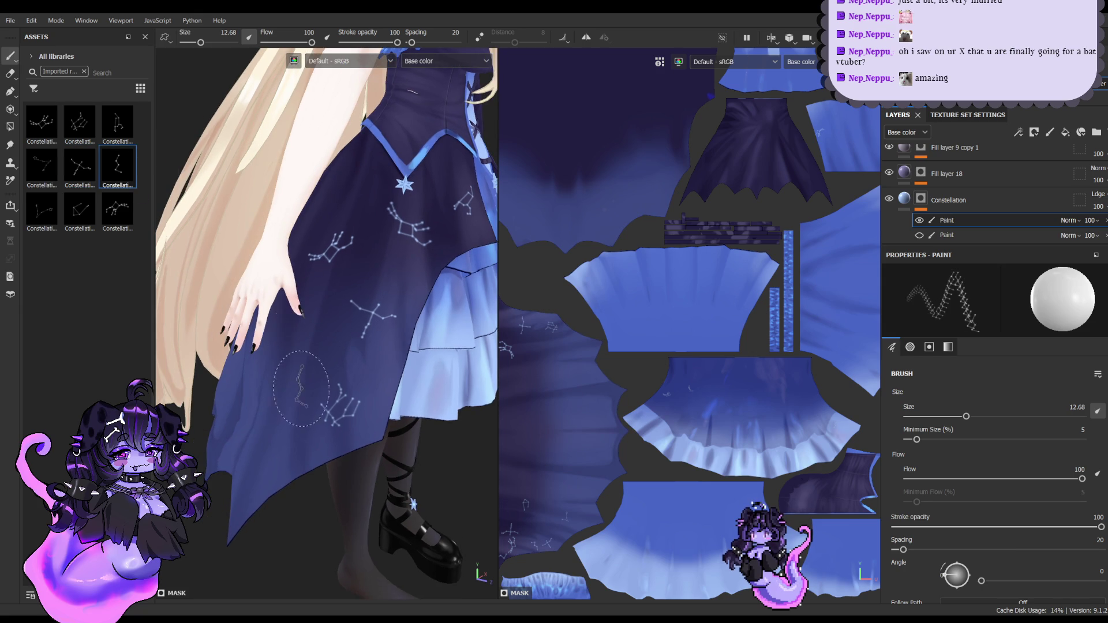
middle_click_drag(285, 372, 173, 260)
Step: Stamp three constellations down the back panel of the overskirt, from waist to hem
left_click(119, 129)
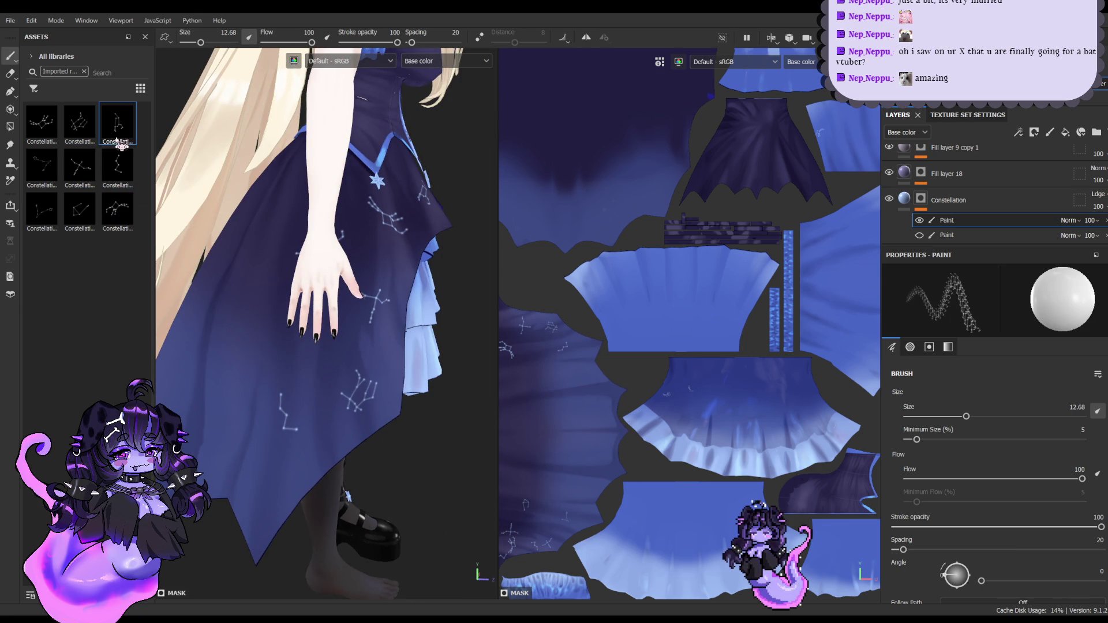
middle_click_drag(243, 288, 276, 326)
left_click_drag(277, 326, 306, 326, "alt")
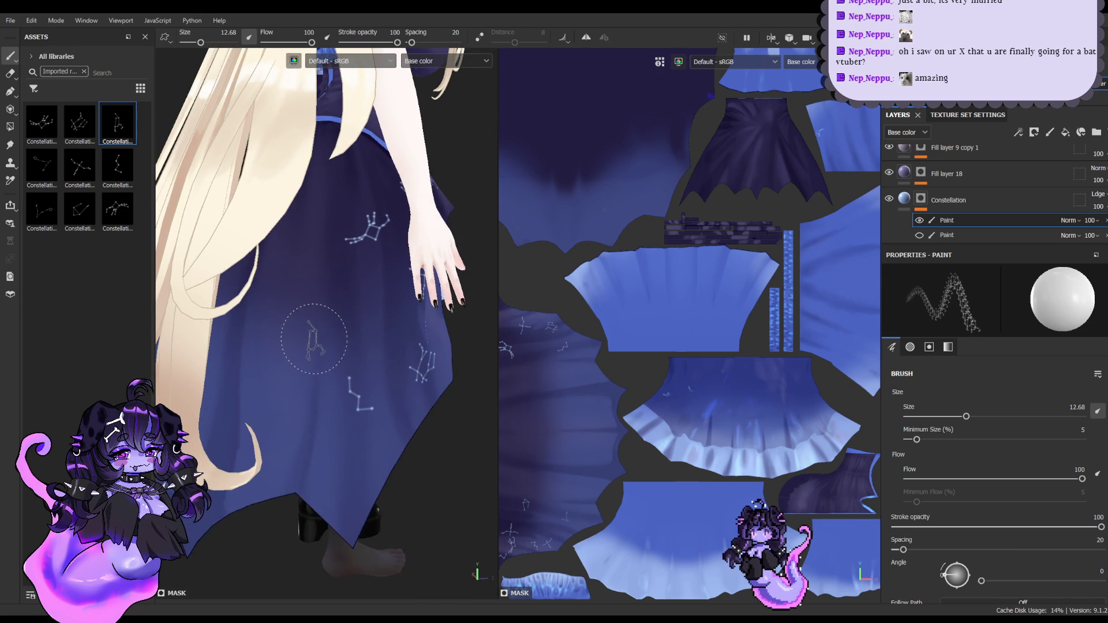
left_click(323, 312)
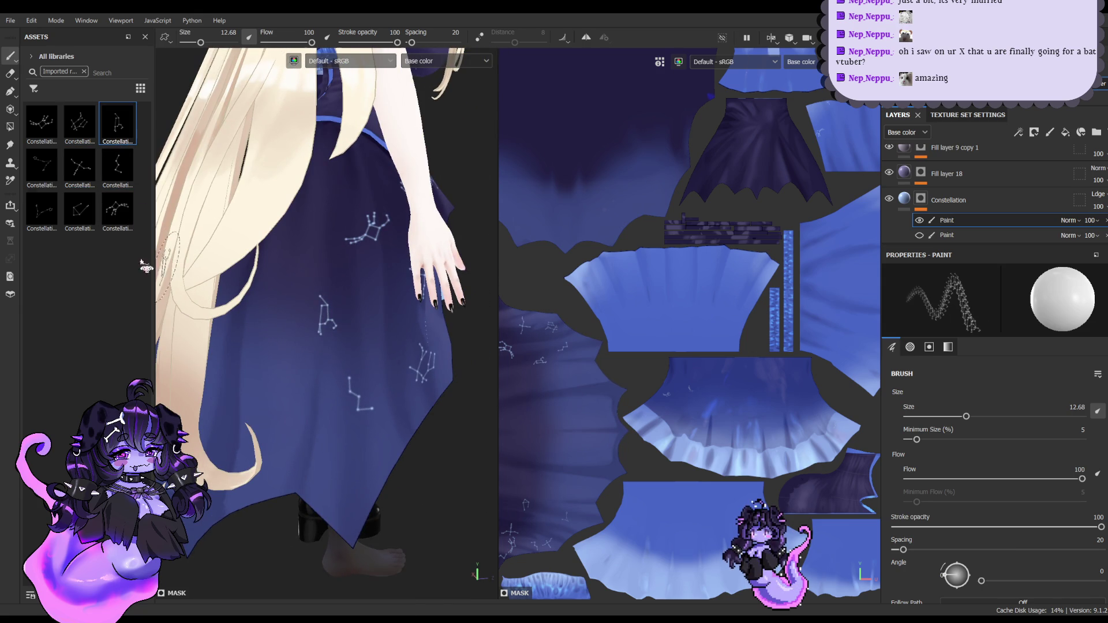
left_click(42, 166)
left_click(304, 397)
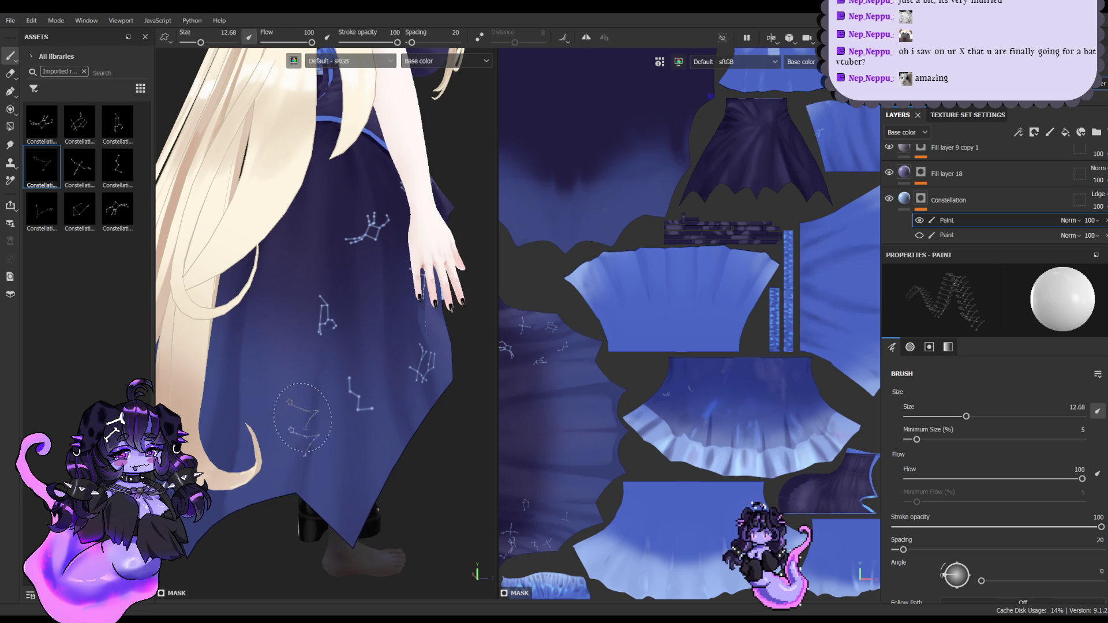
left_click(42, 123)
left_click(345, 238)
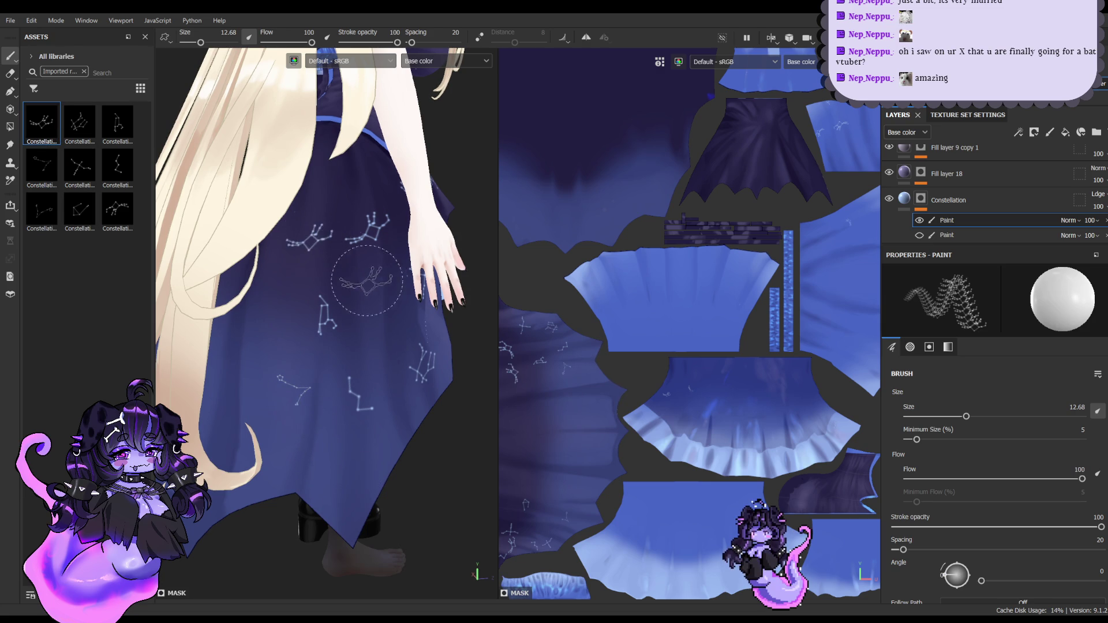
mouse_move(346, 248)
left_mouse_down("alt")
mouse_move(375, 254)
mouse_move(296, 276)
mouse_move(190, 208)
left_mouse_up("alt")
left_click(80, 122)
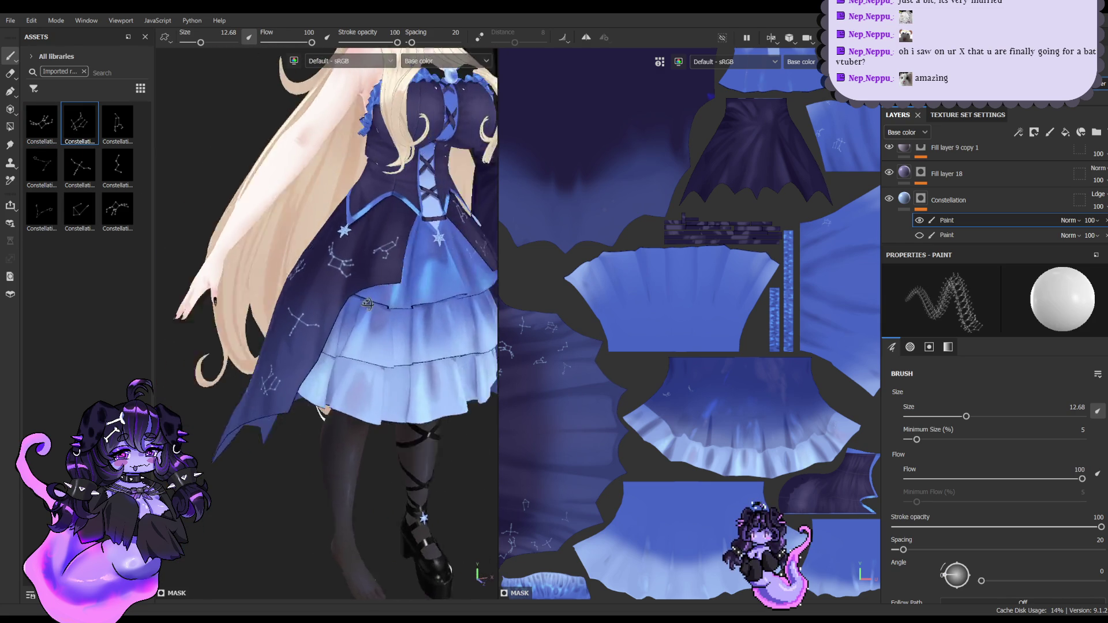
Step: Try several constellation alphas while viewing the skirt's side, front and bodice
left_click(115, 186)
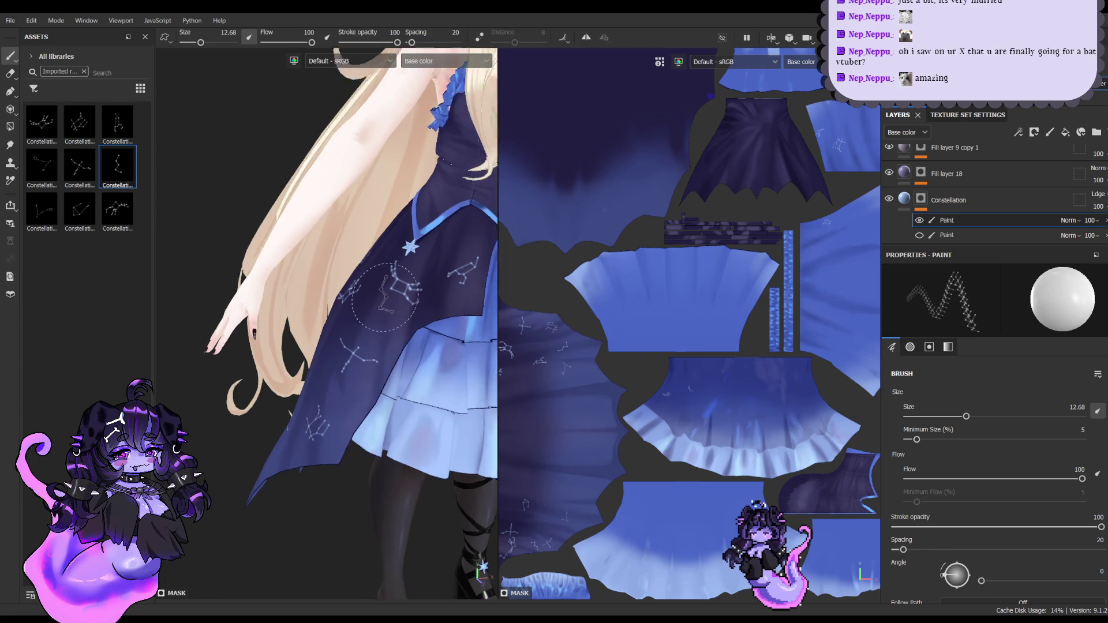
left_click_drag(323, 277, 417, 283, "alt")
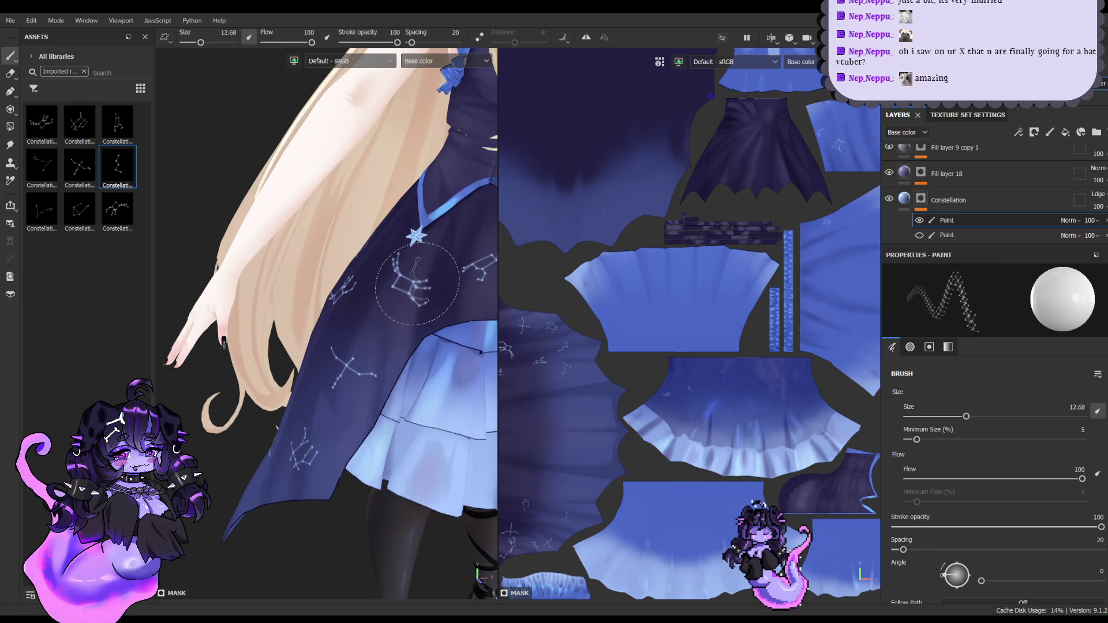
left_click_drag(417, 283, 230, 280, "alt")
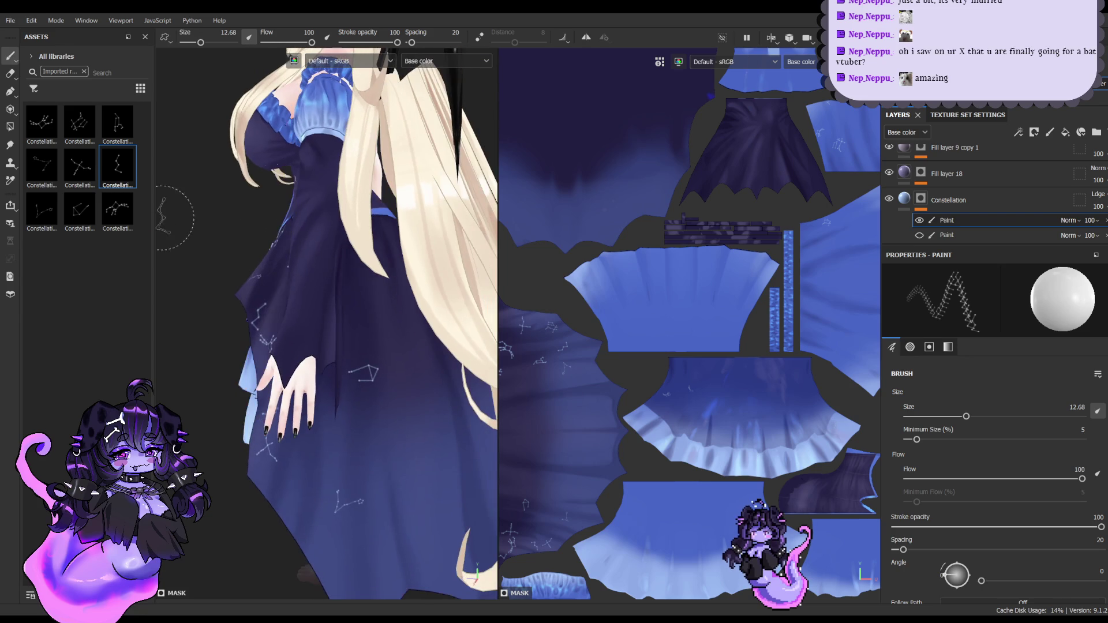
left_click(117, 210)
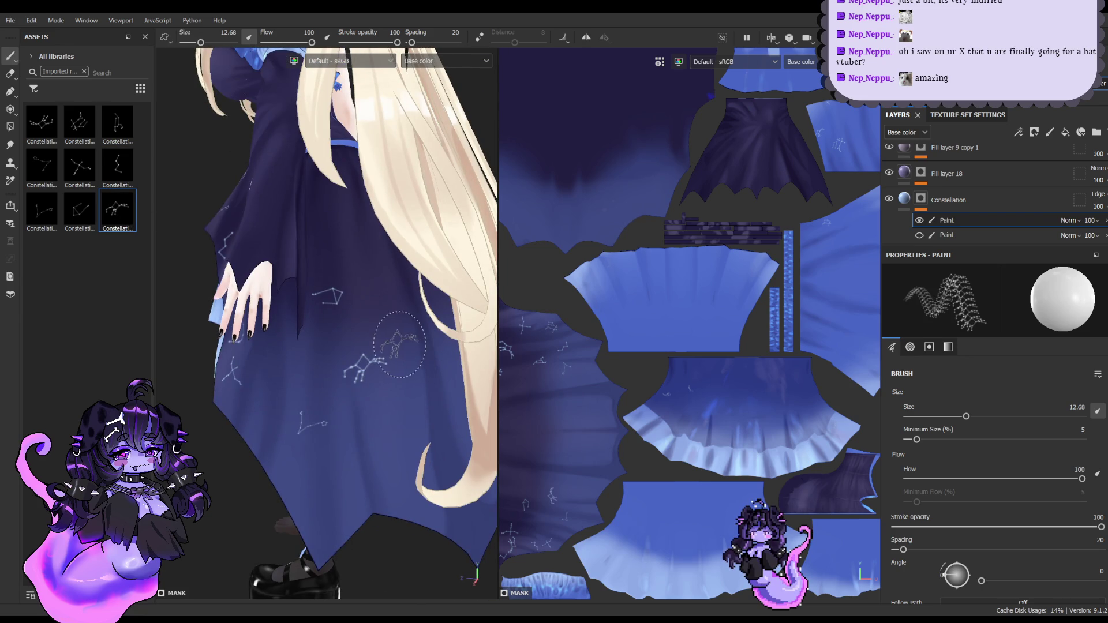
mouse_move(323, 495)
left_mouse_down("alt")
mouse_move(355, 421)
mouse_move(413, 433)
mouse_move(323, 416)
left_mouse_up("alt")
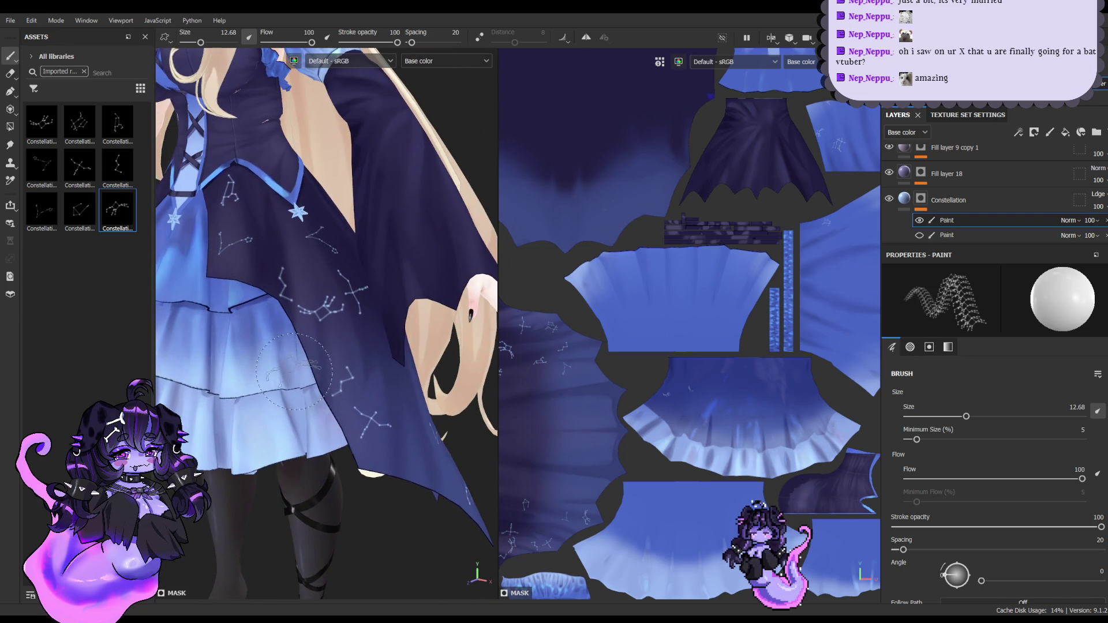
left_click(118, 122)
mouse_move(317, 277)
left_mouse_down("alt")
mouse_move(403, 329)
mouse_move(369, 311)
left_mouse_up("alt")
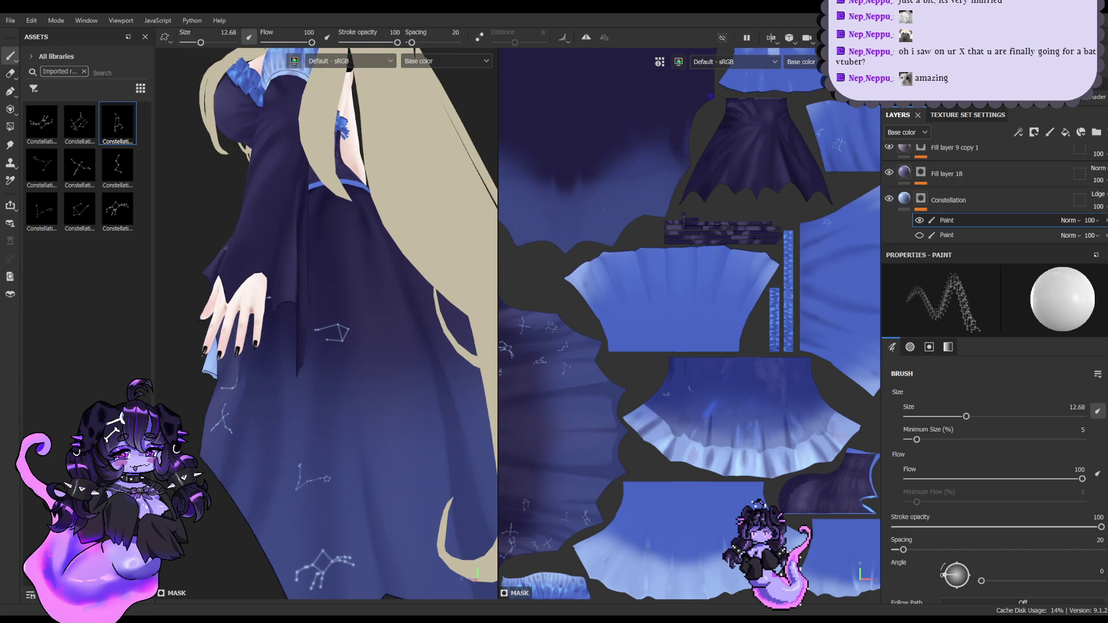
mouse_move(323, 230)
left_mouse_down("alt")
mouse_move(376, 229)
mouse_move(368, 256)
left_mouse_up("alt")
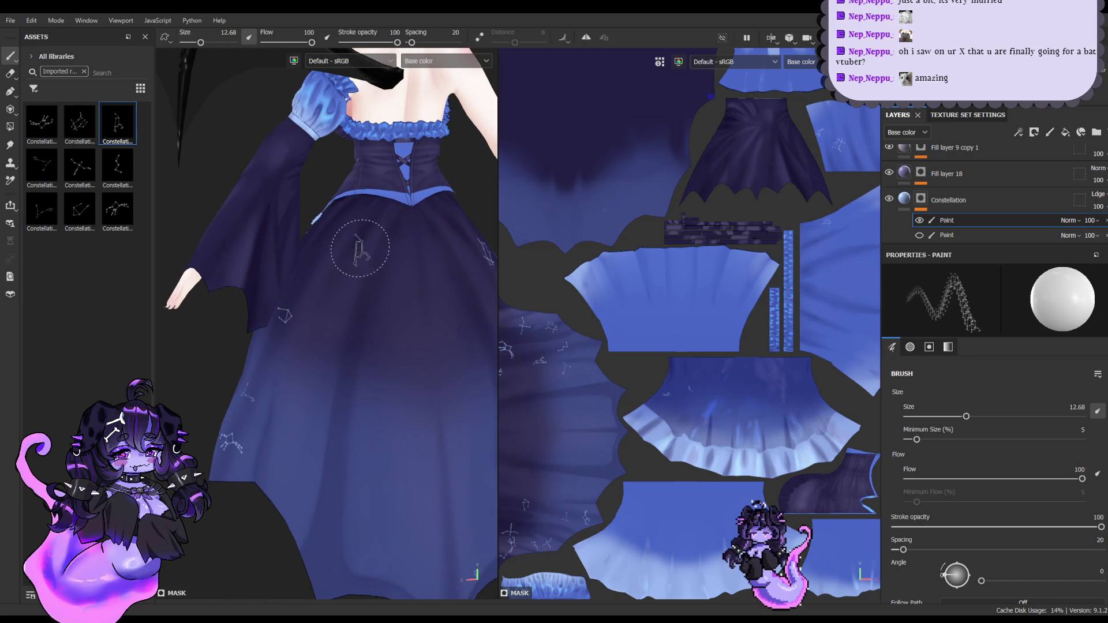
Step: Stamp three constellations on the lower skirt, tilting the stamp angle to 145
left_click(346, 253)
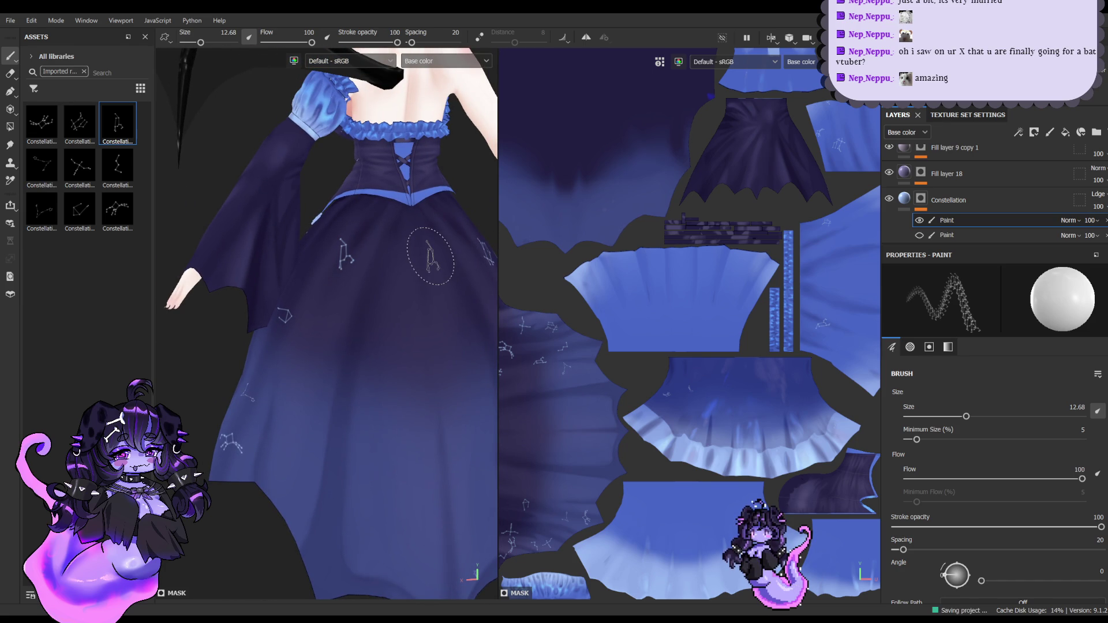
left_click(42, 123)
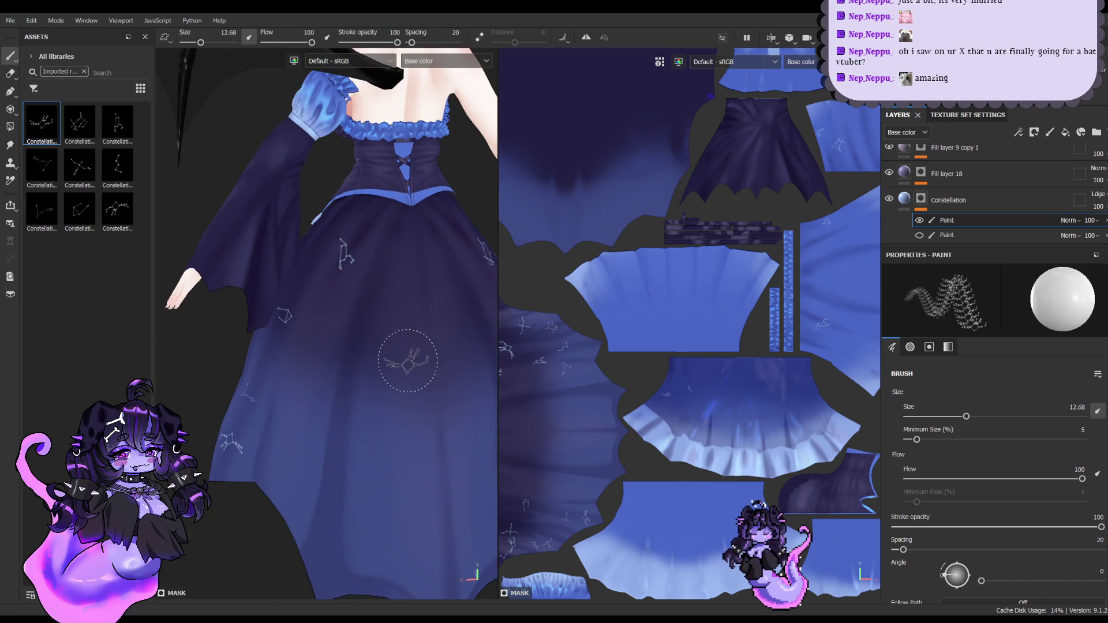
left_click(398, 357)
mouse_move(398, 358)
left_mouse_down("alt")
mouse_move(332, 284)
mouse_move(173, 219)
left_mouse_up("alt")
left_click(80, 167)
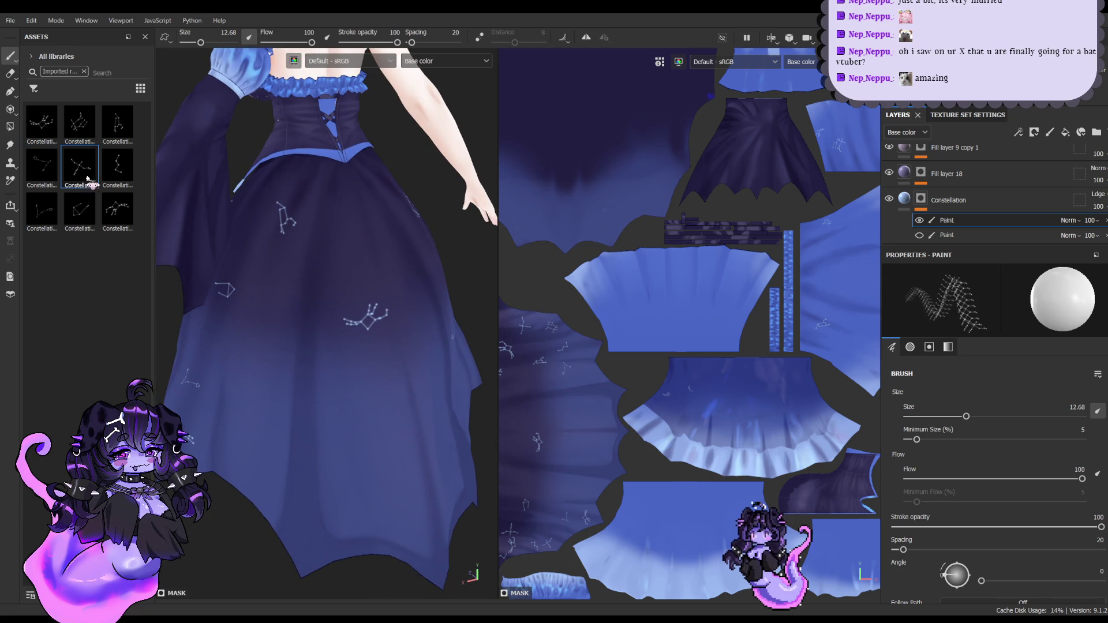
left_click(301, 394)
middle_click_drag(300, 394, 304, 357)
left_click(117, 209)
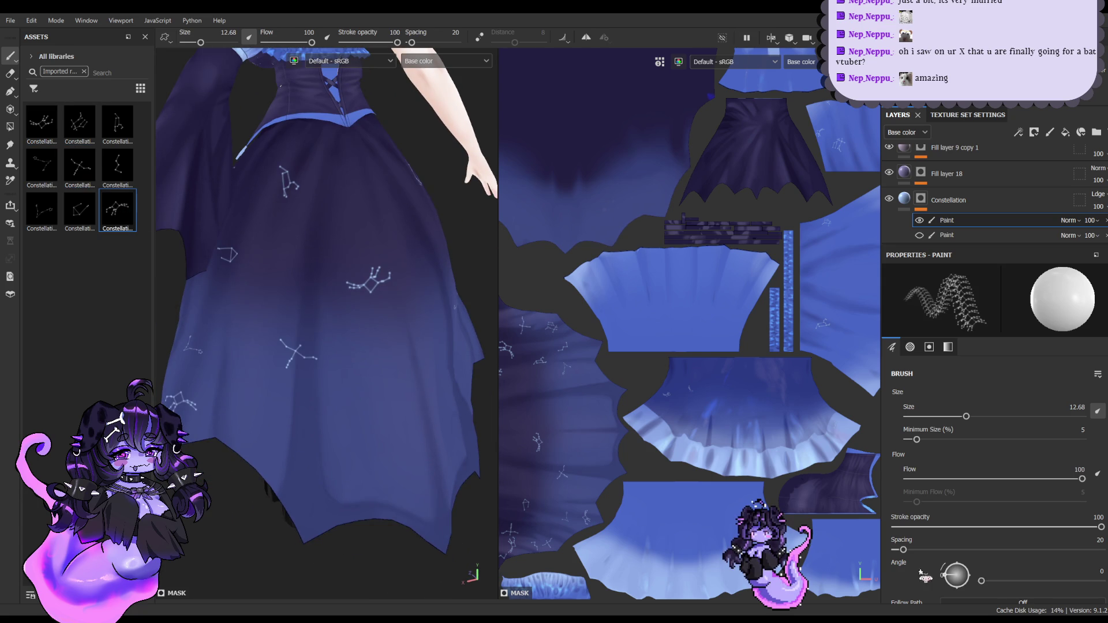
left_click_drag(981, 581, 1029, 581)
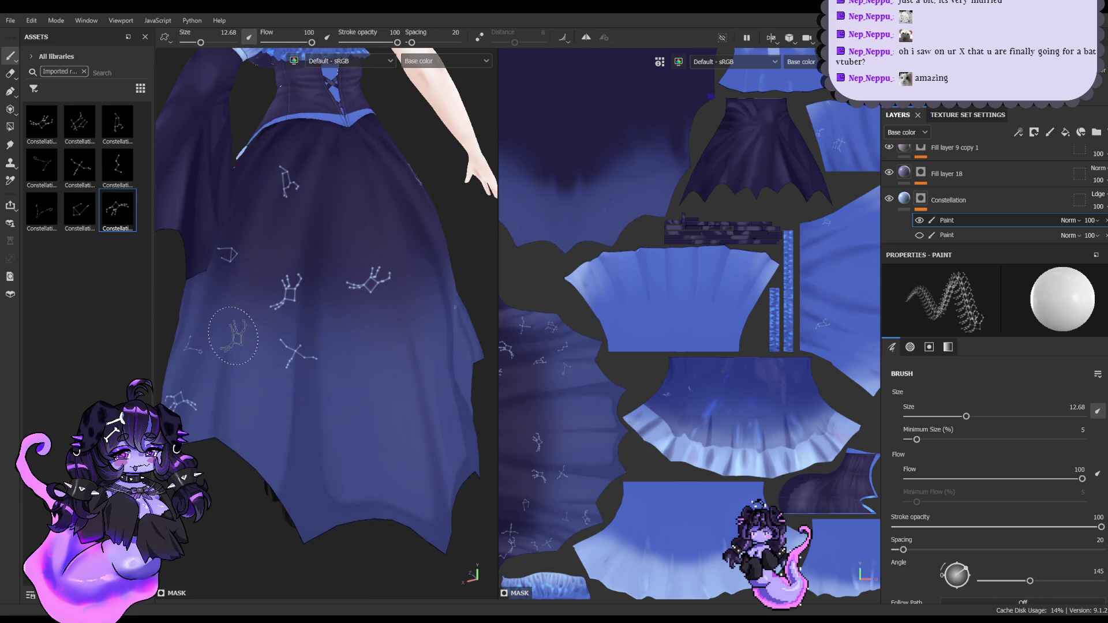
Step: Switch constellation alphas and stamp one on the upper skirt
left_click(117, 166)
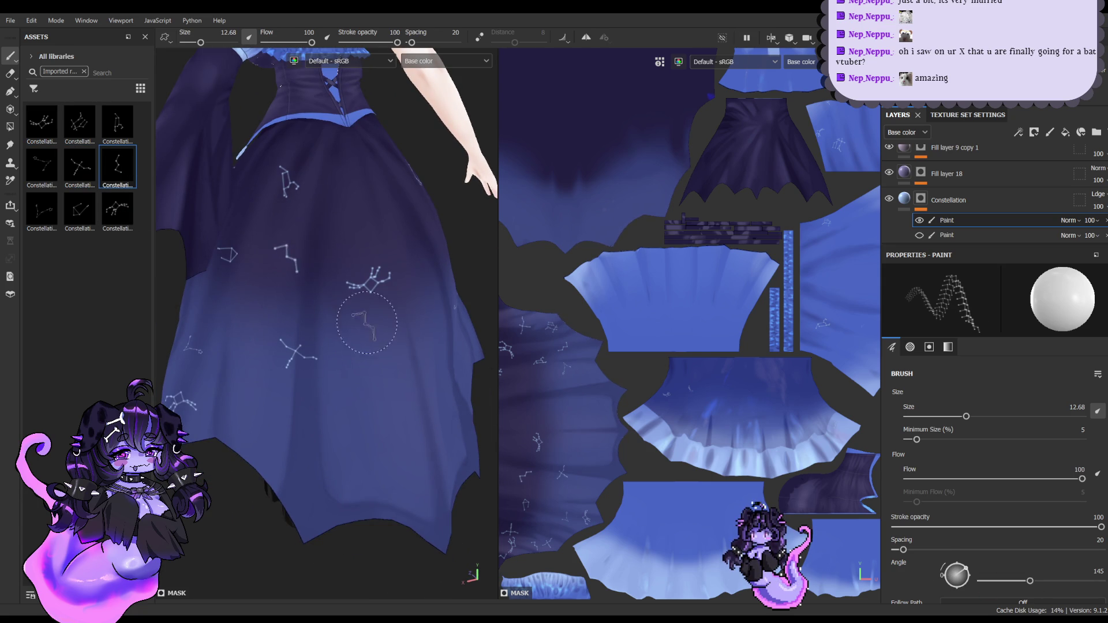
left_click_drag(367, 322, 242, 317, "alt")
left_click(41, 210)
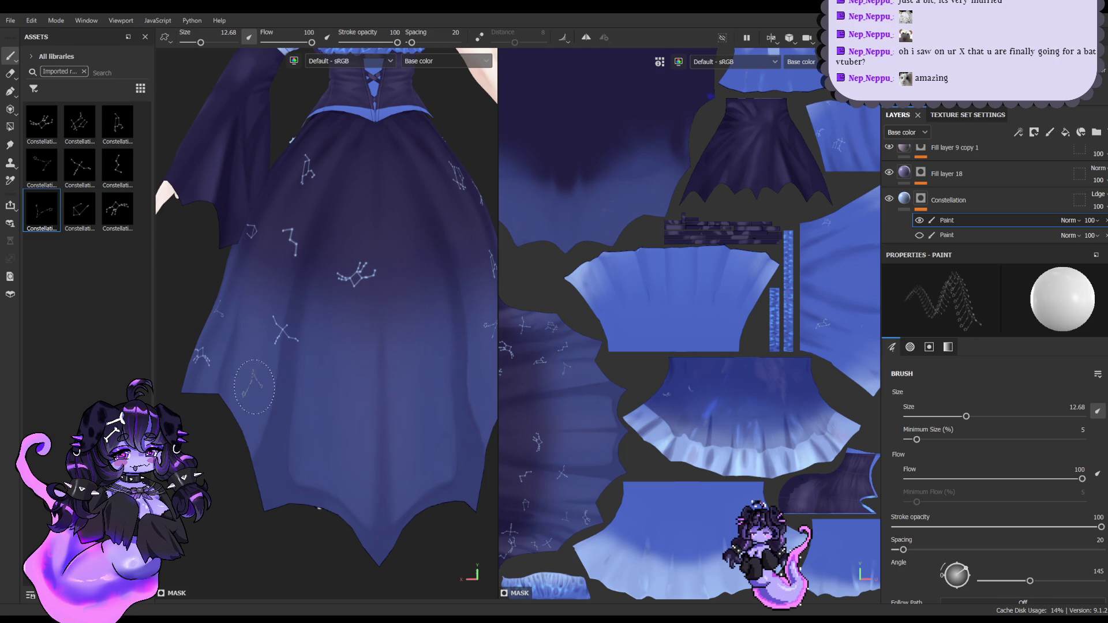
left_click_drag(254, 386, 342, 394, "alt")
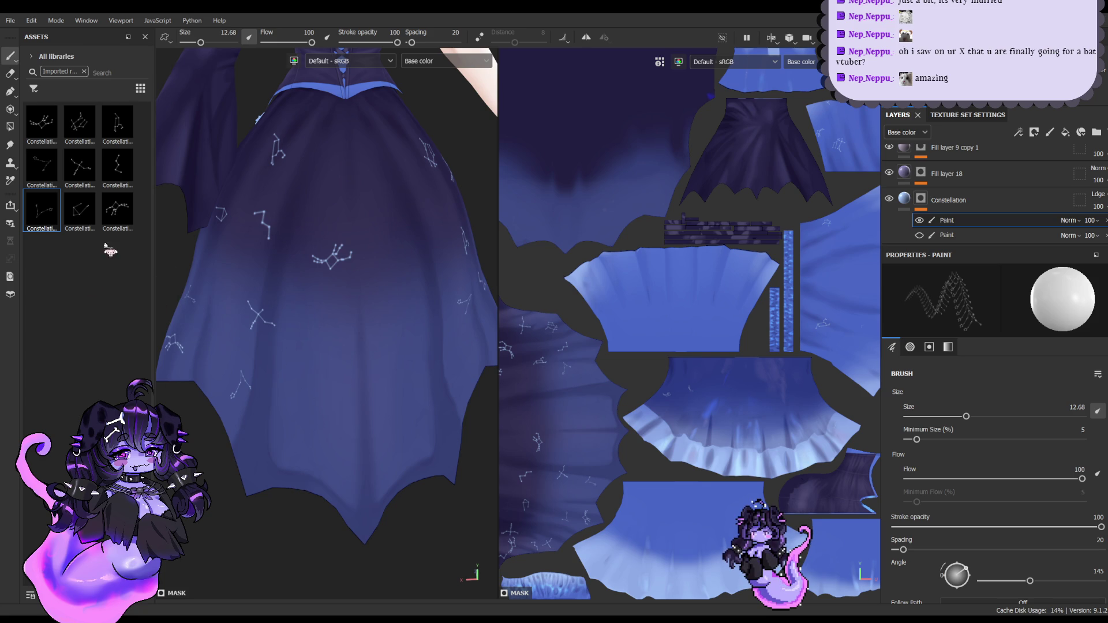
left_click(117, 209)
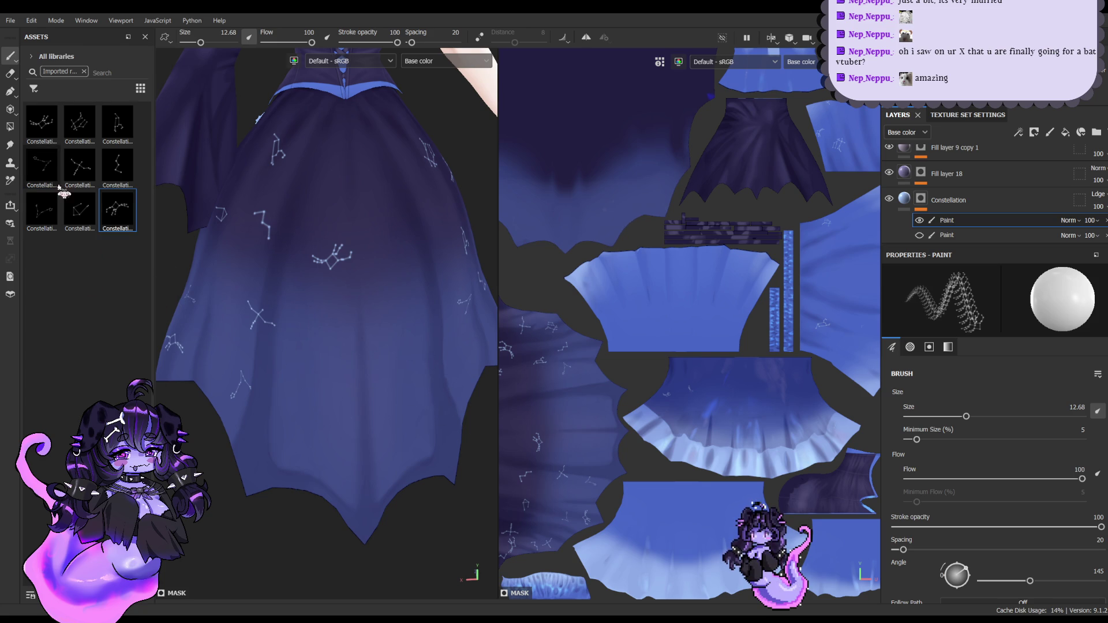
left_click(79, 123)
left_click(349, 167)
Step: Cycle through more constellation alphas and zoom out to view the whole dress
left_click(42, 123)
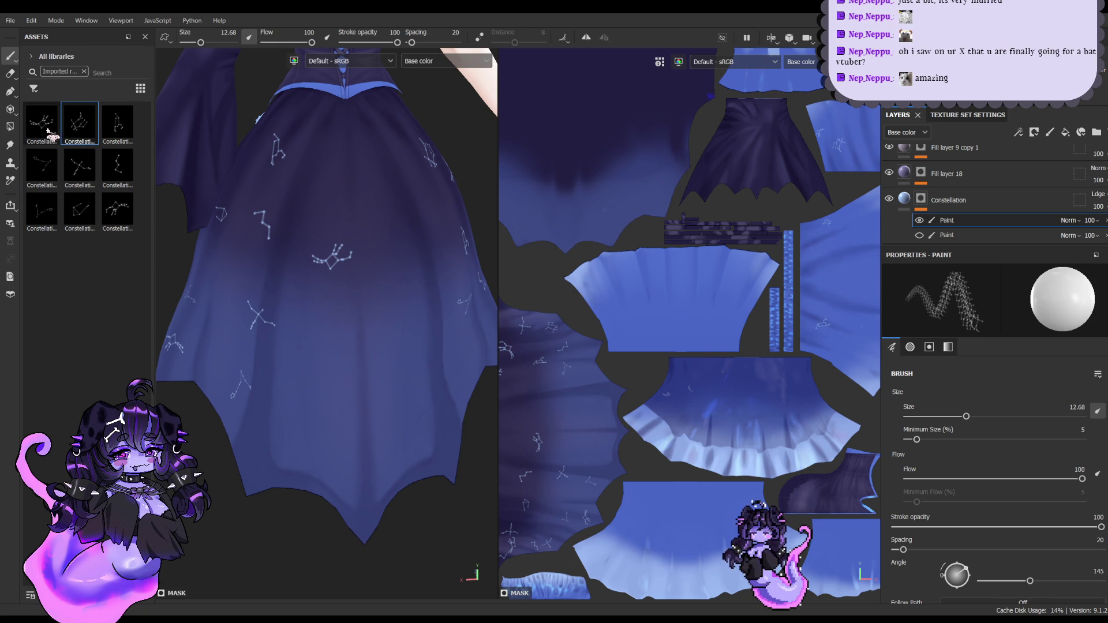
left_click_drag(386, 296, 279, 281, "alt")
left_click(117, 123)
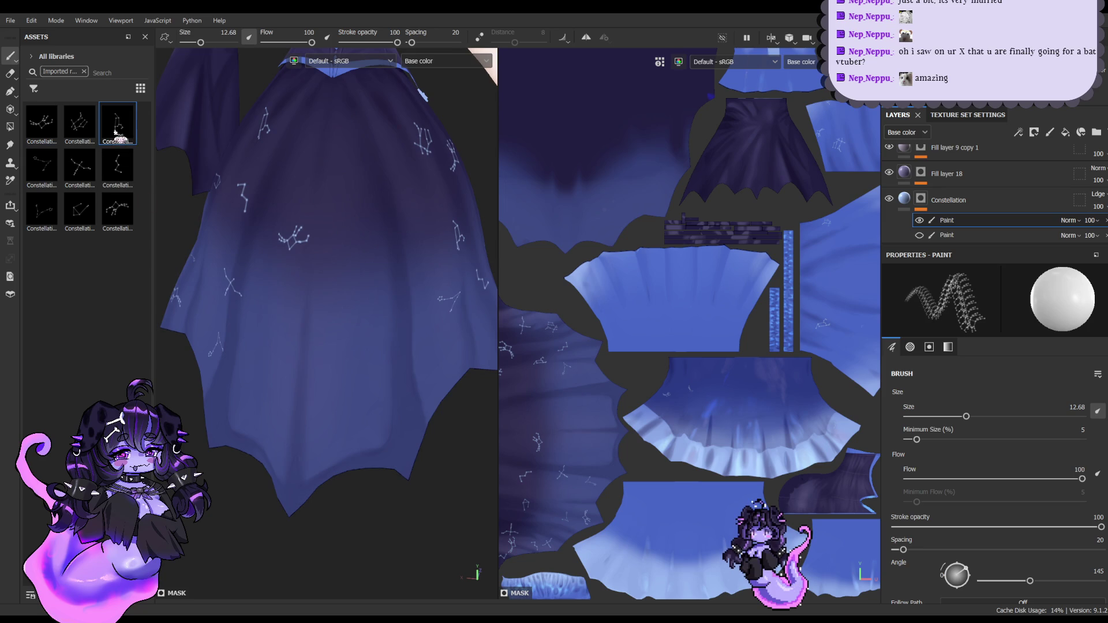
left_click(117, 166)
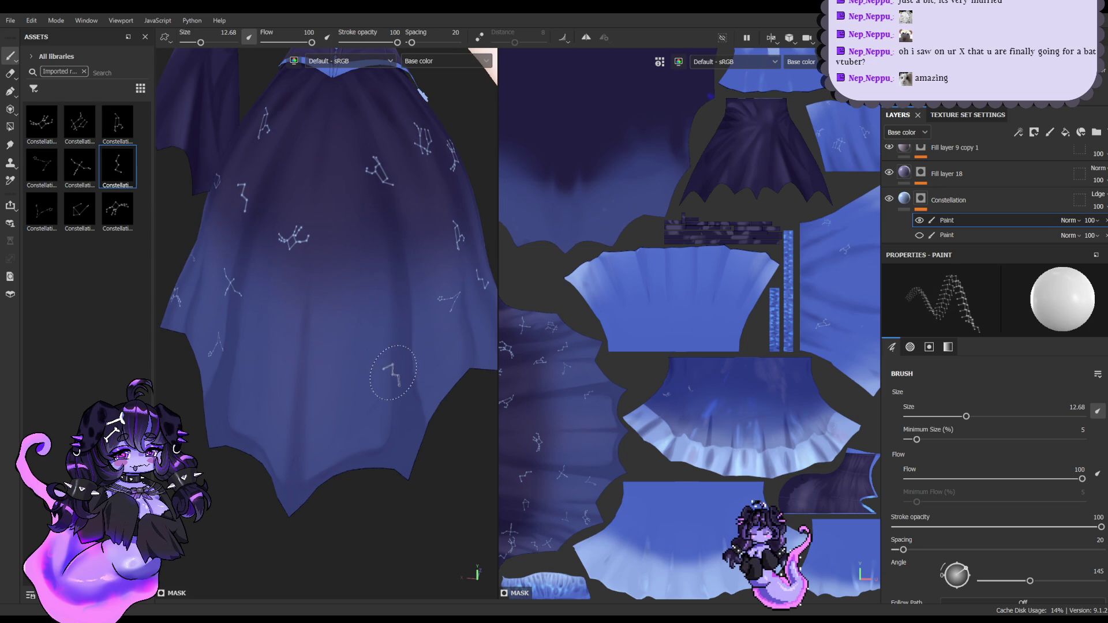
left_click(82, 165)
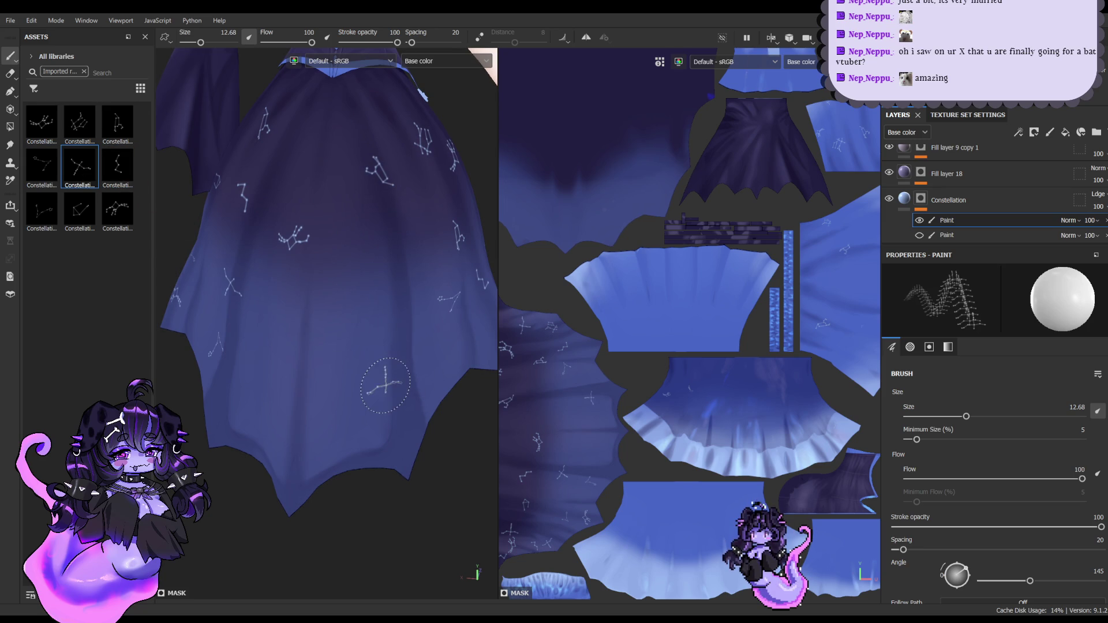
left_click(79, 210)
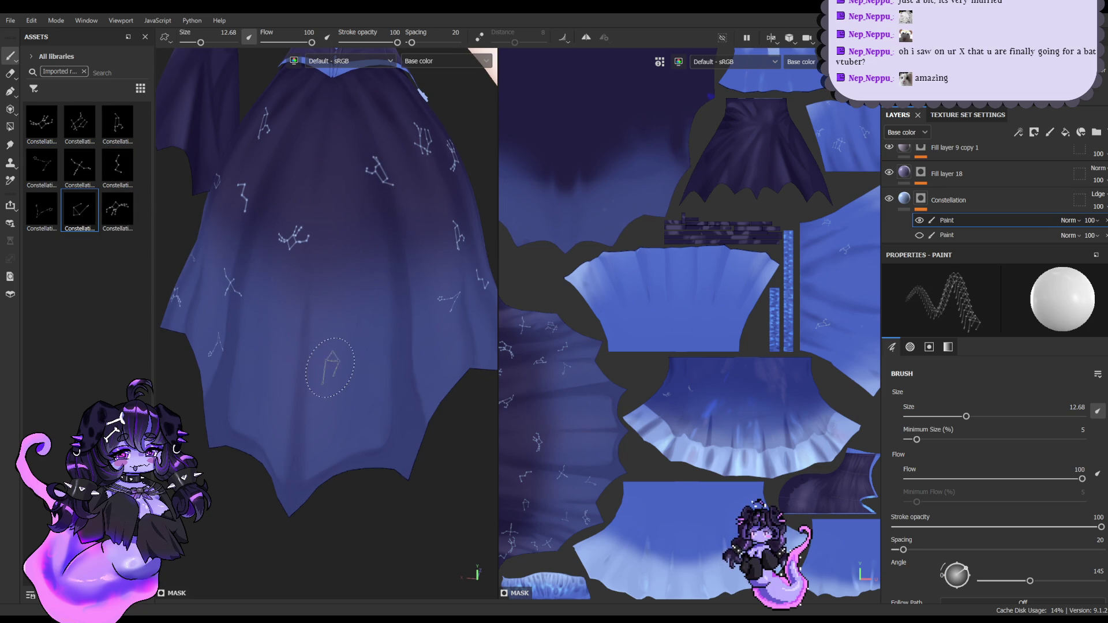
mouse_move(185, 231)
left_mouse_down("alt")
mouse_move(414, 293)
mouse_move(391, 281)
left_mouse_up("alt")
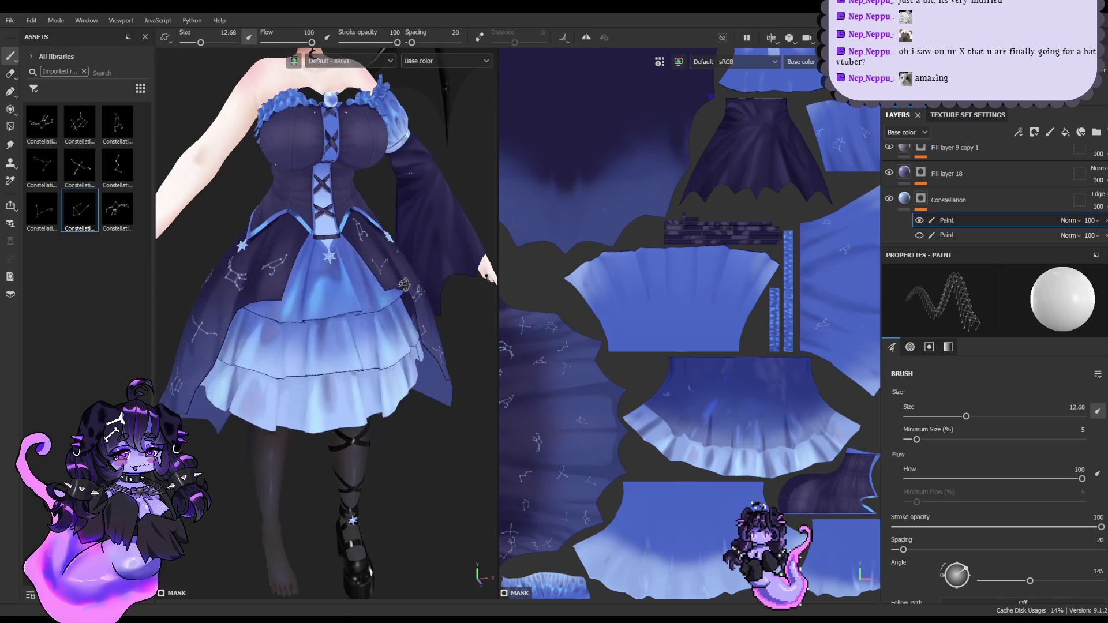
Step: Stamp the first constellation alpha on the upper skirt near the waist
left_click(55, 173)
mouse_move(258, 206)
left_mouse_down("alt")
mouse_move(223, 256)
mouse_move(309, 306)
mouse_move(231, 317)
left_mouse_up("alt")
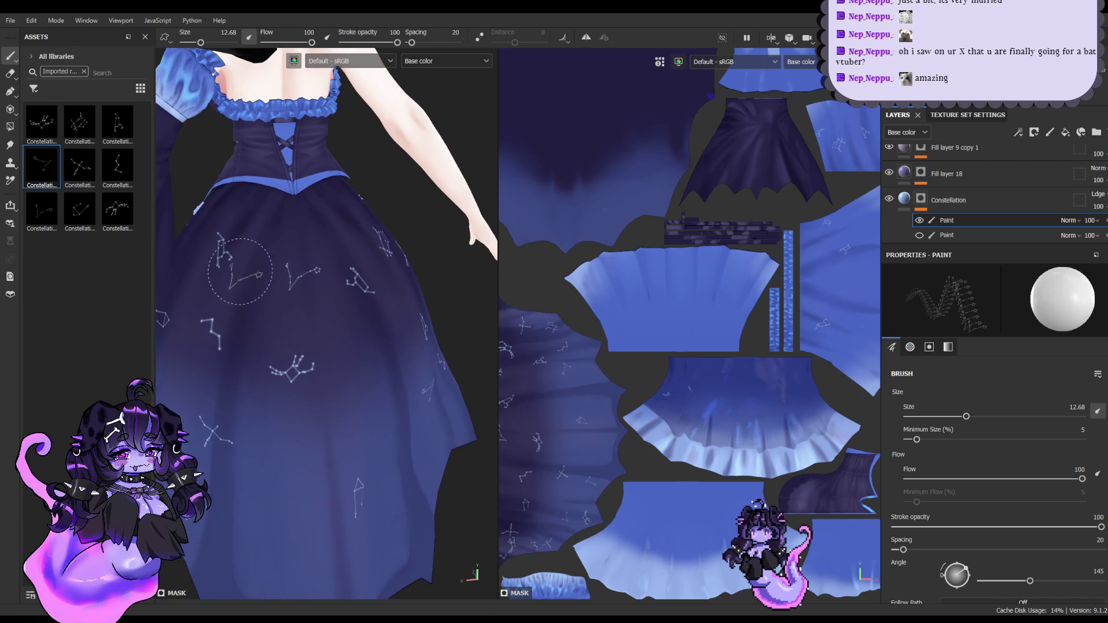
left_click(42, 123)
left_click(296, 245)
left_click_drag(296, 245, 352, 333, "alt")
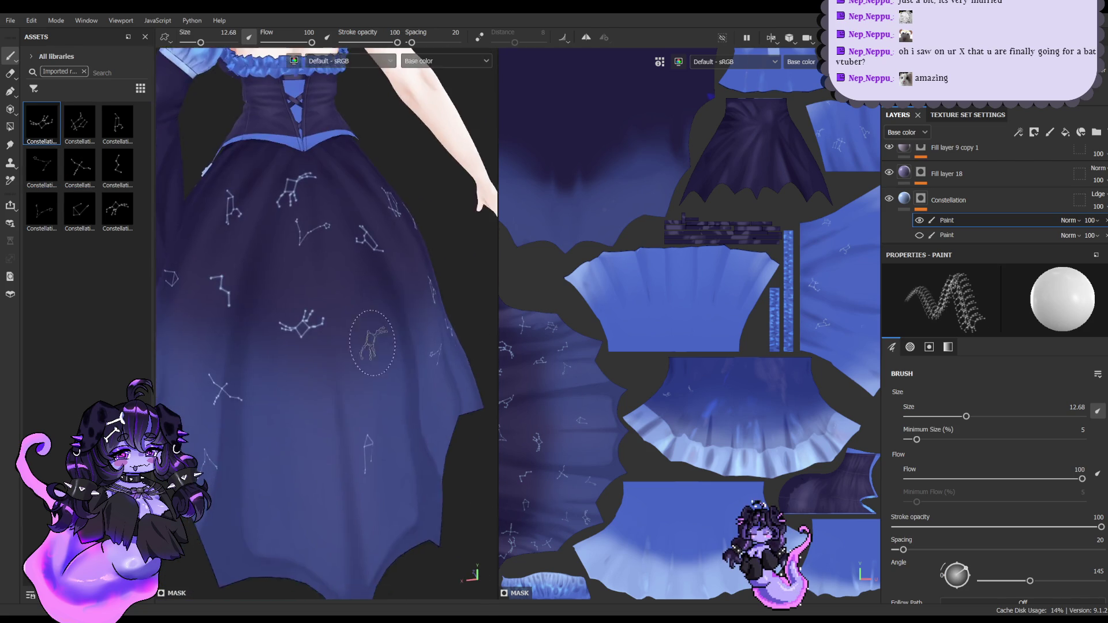
Step: Try other constellation alphas and enlarge the brush size to 14.14
left_click(125, 139)
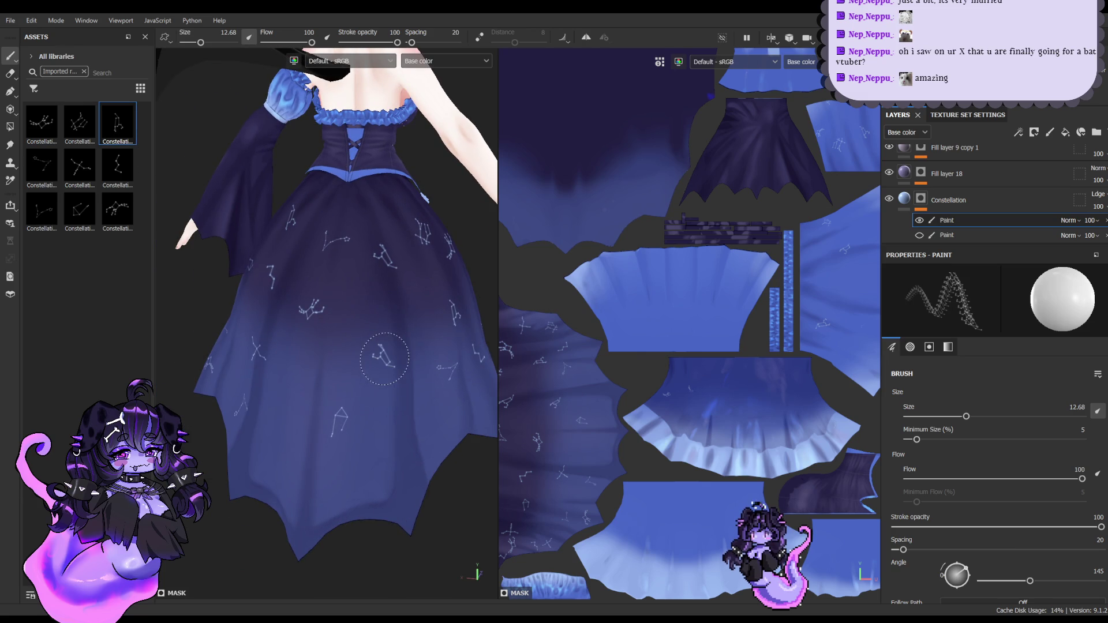
left_click(79, 120)
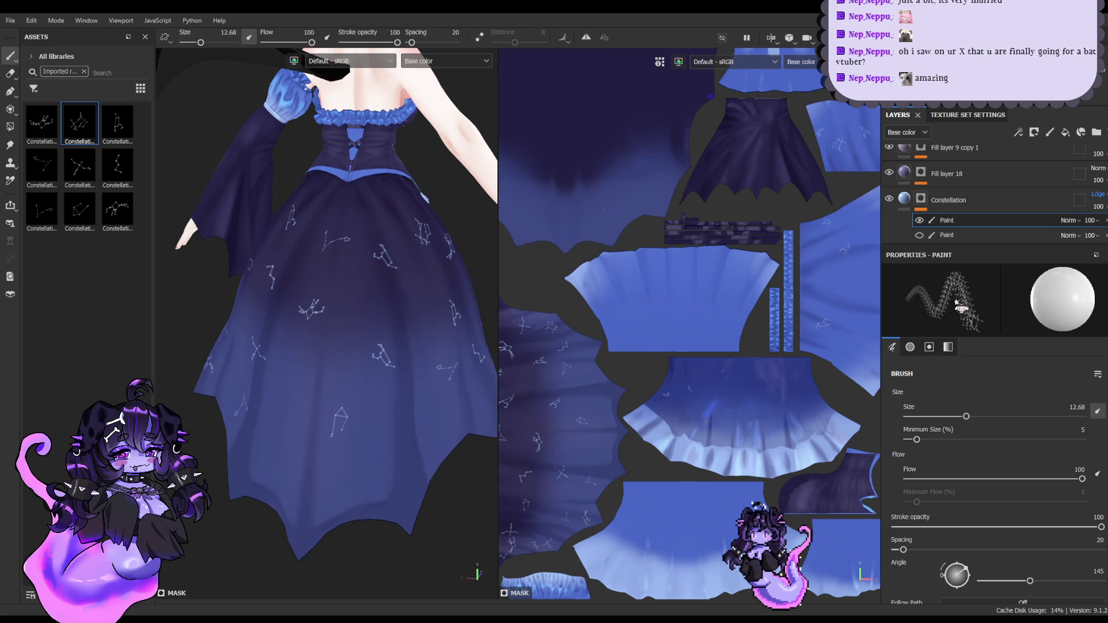
left_click(117, 122)
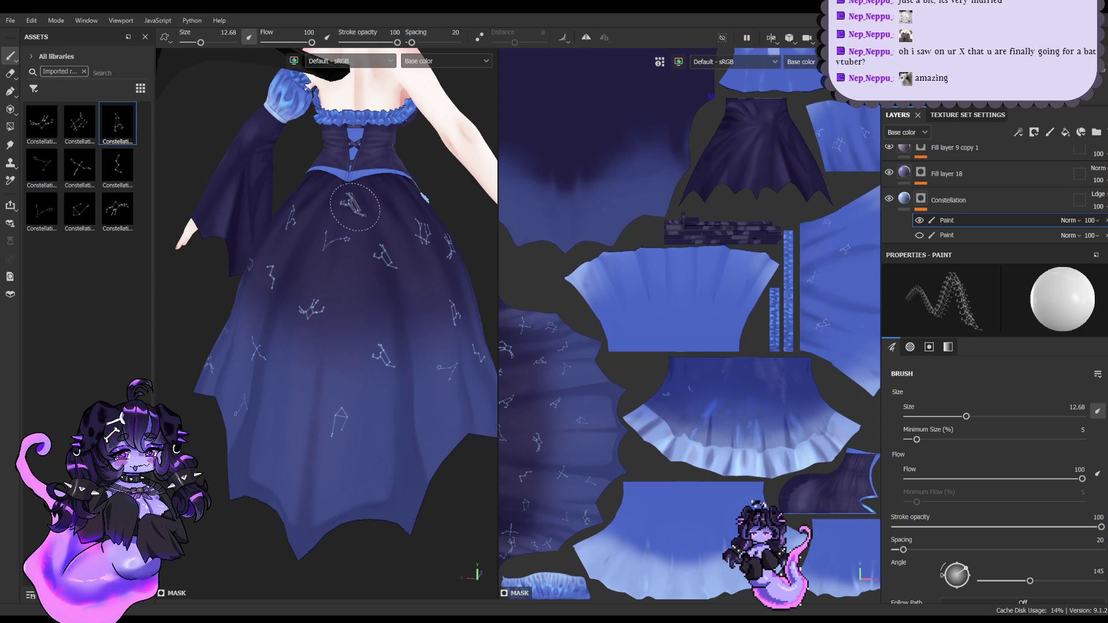
middle_click_drag(157, 242, 155, 201)
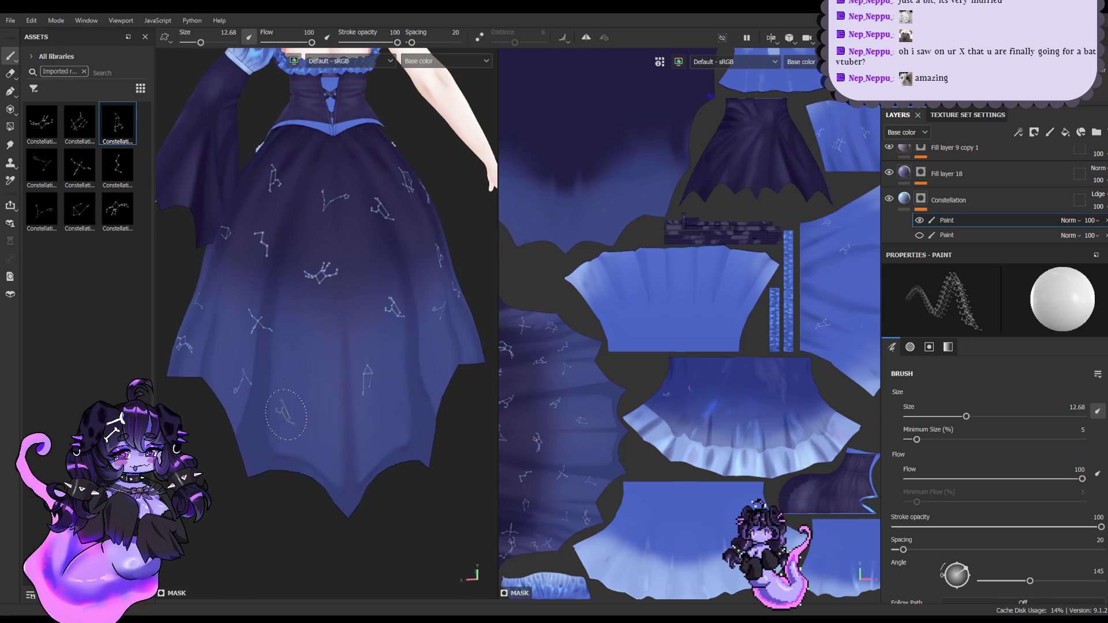
right_click_drag(285, 414, 376, 414, "ctrl")
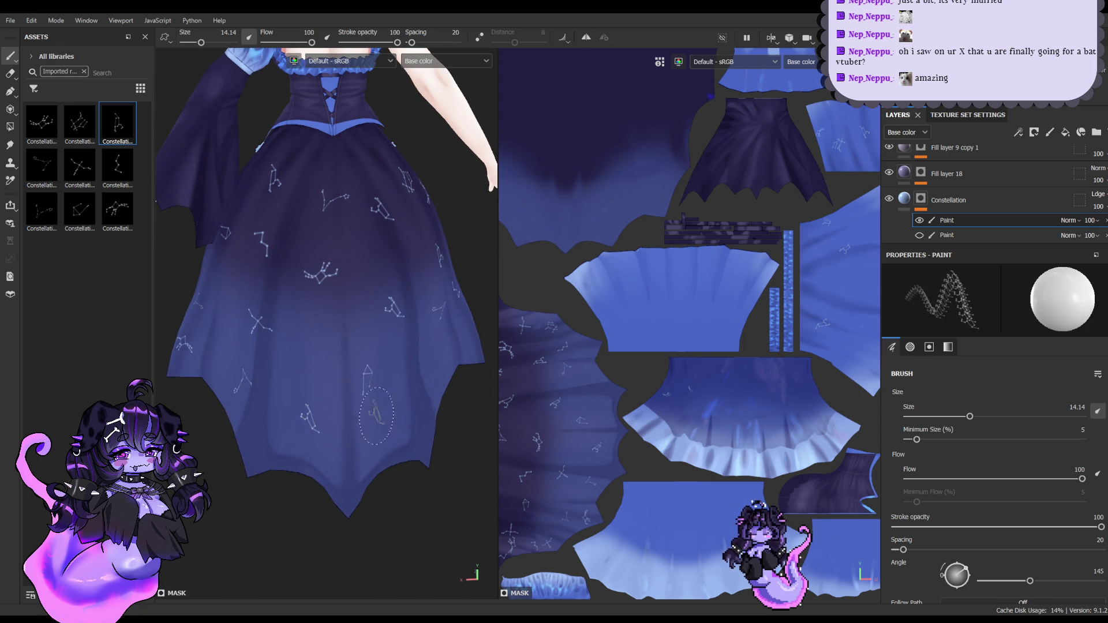
left_click_drag(376, 414, 414, 353, "alt")
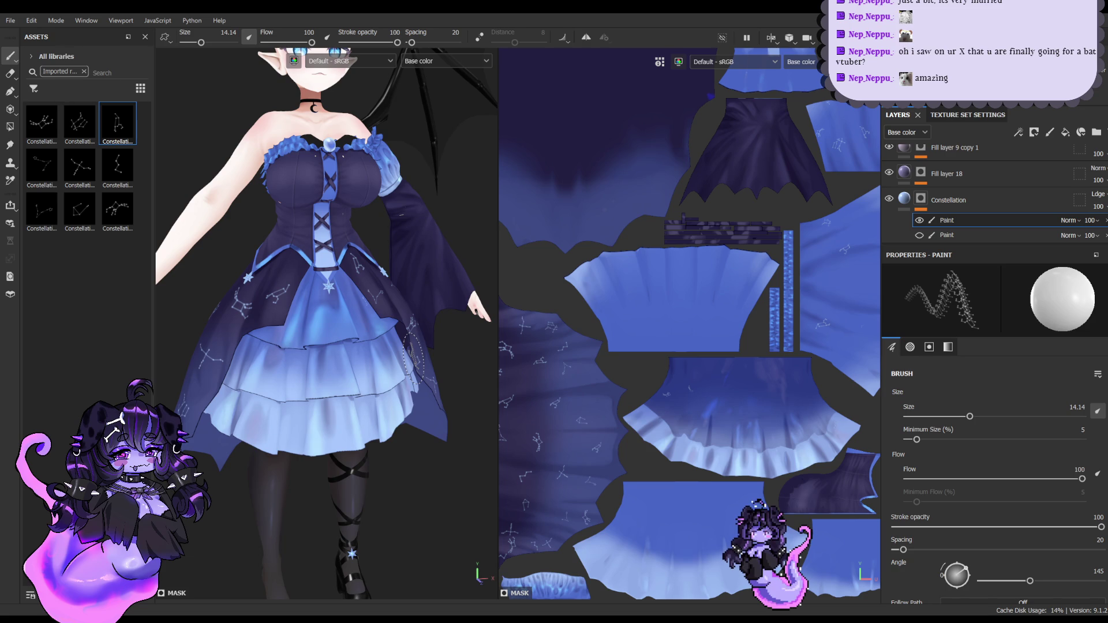
Step: Stamp a constellation on the front overskirt just below the blue star
left_click_drag(413, 353, 525, 427, "alt")
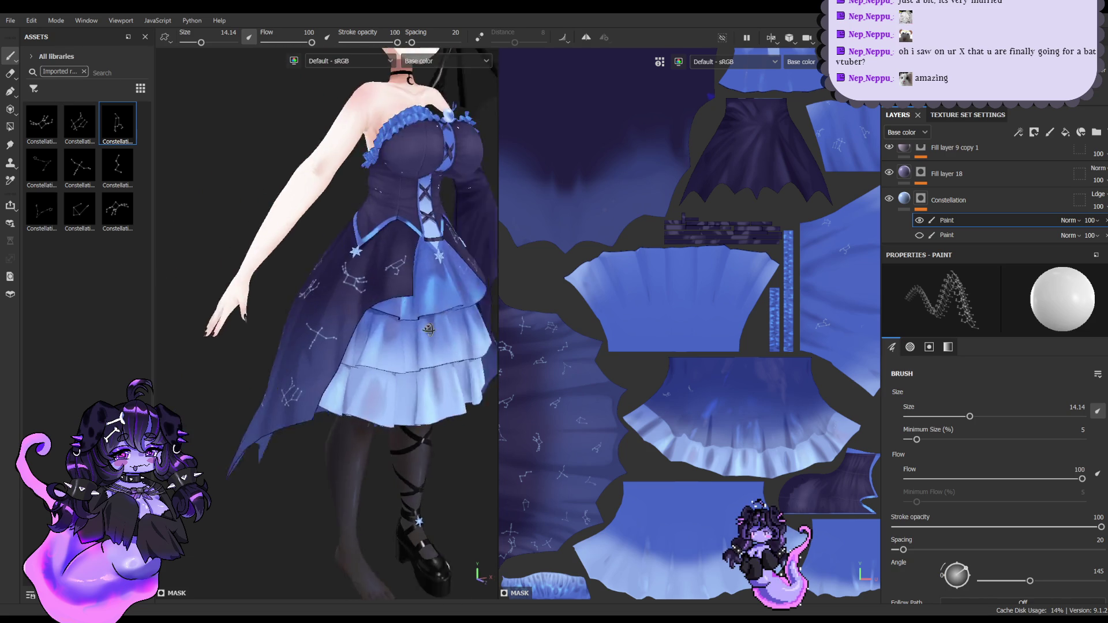
left_click(10, 73)
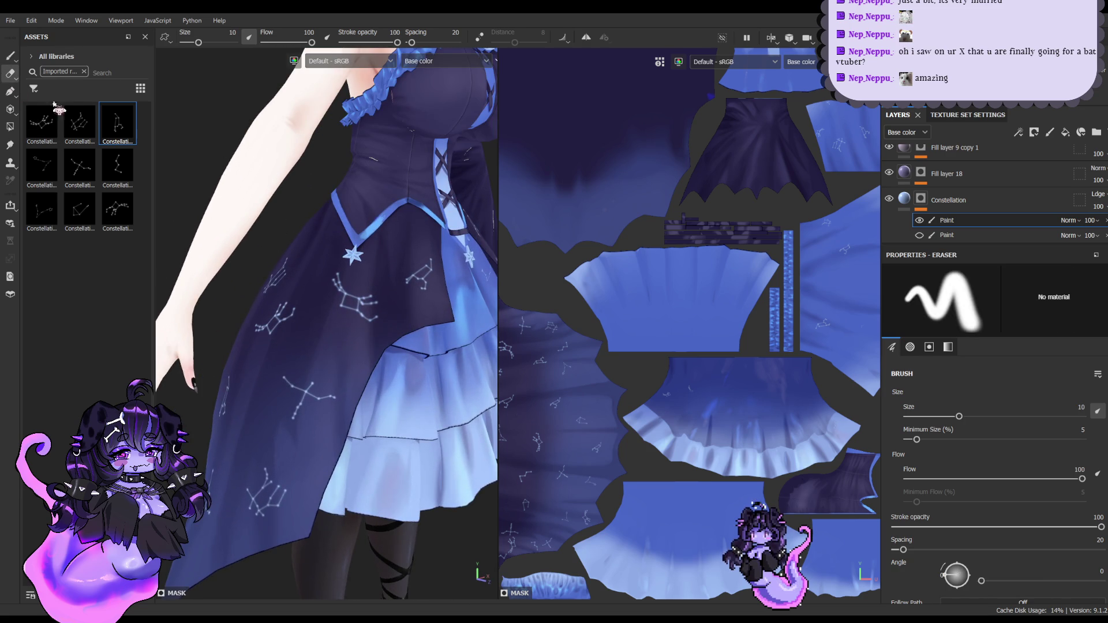
left_click_drag(277, 260, 342, 268, "alt")
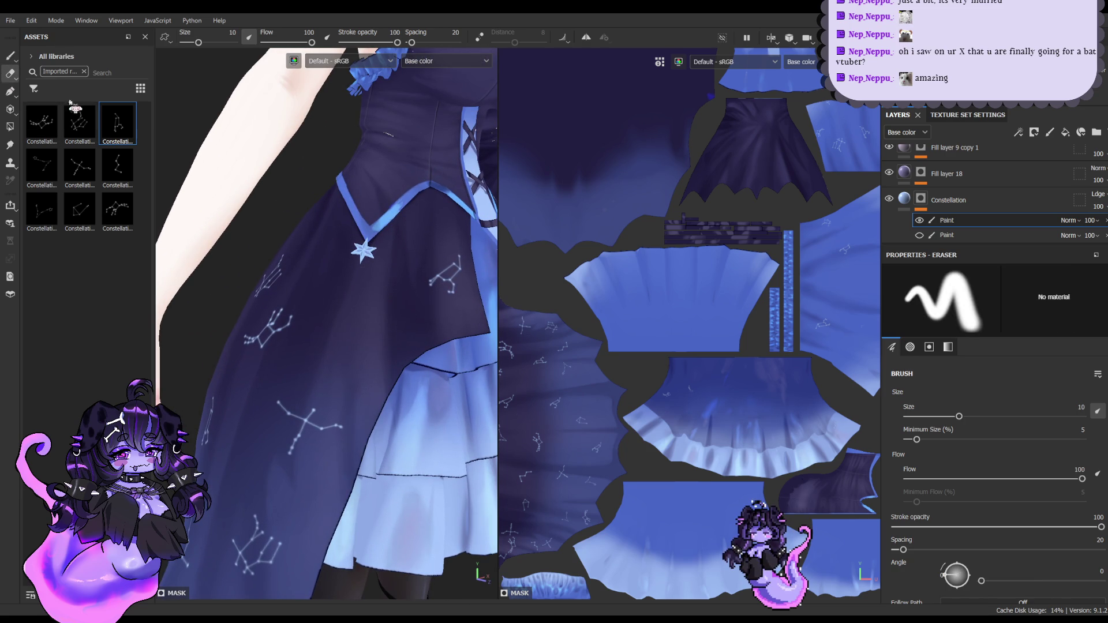
left_click(10, 56)
left_click(95, 175)
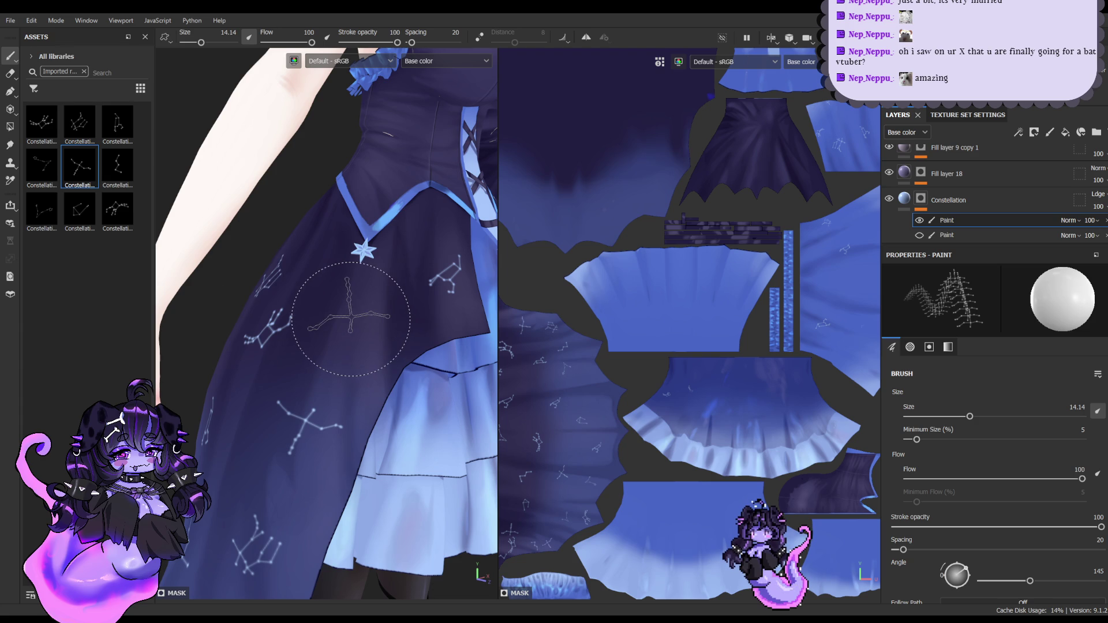
left_click(351, 319)
left_click_drag(351, 319, 333, 283, "alt")
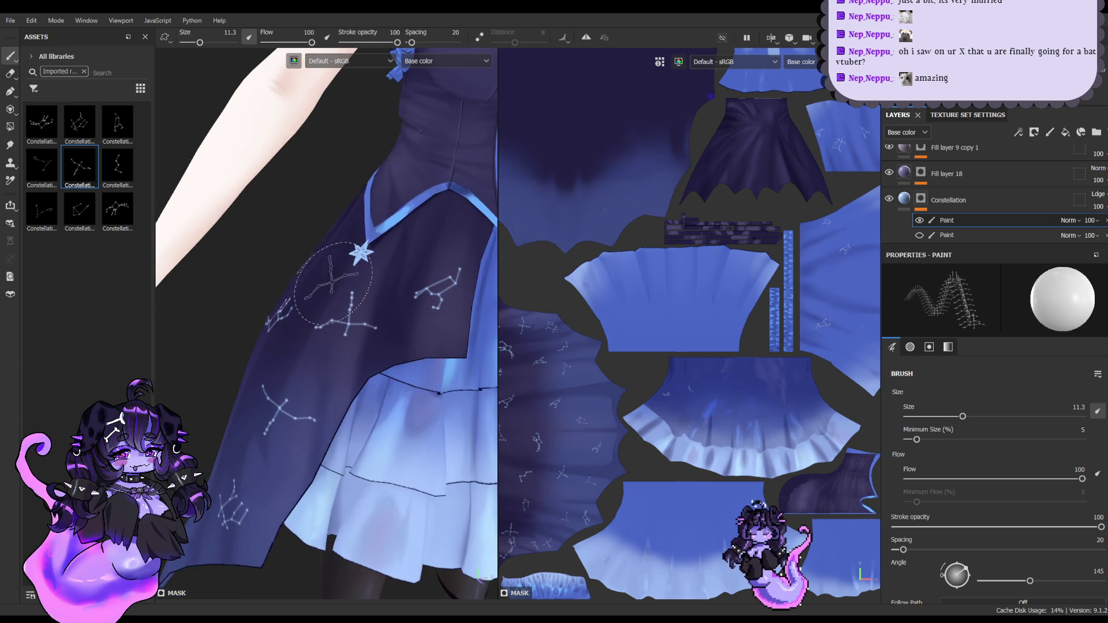
Step: Shrink the brush to 6.57 and try other alphas, viewing round to the back
key("bracketleft")
key("bracketleft")
left_click(56, 200)
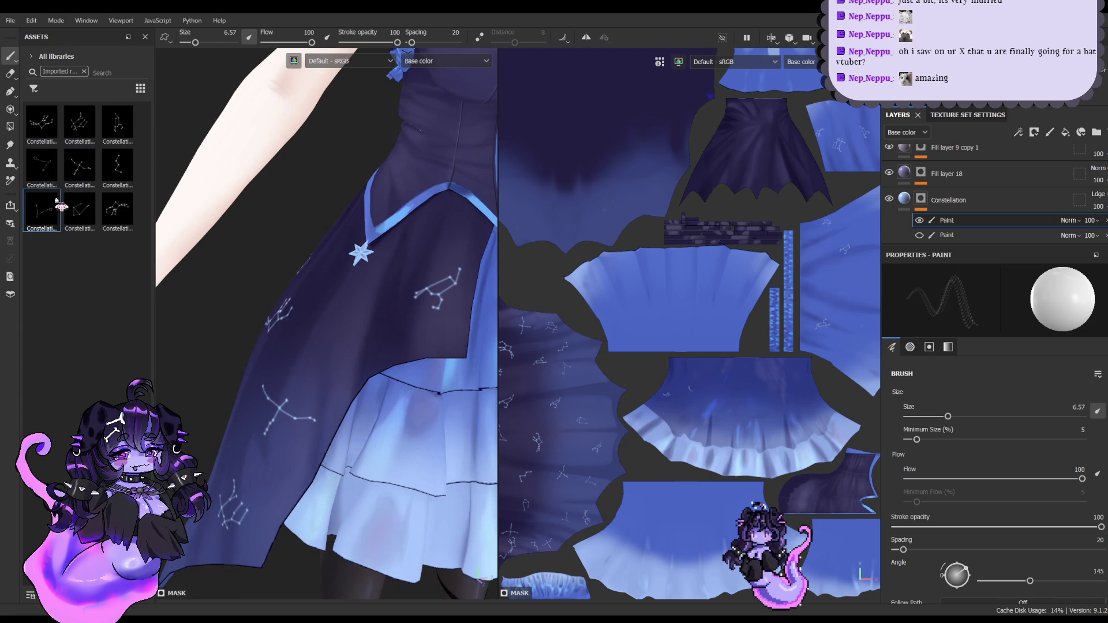
left_click(42, 167)
scroll(434, 330, "down", 5)
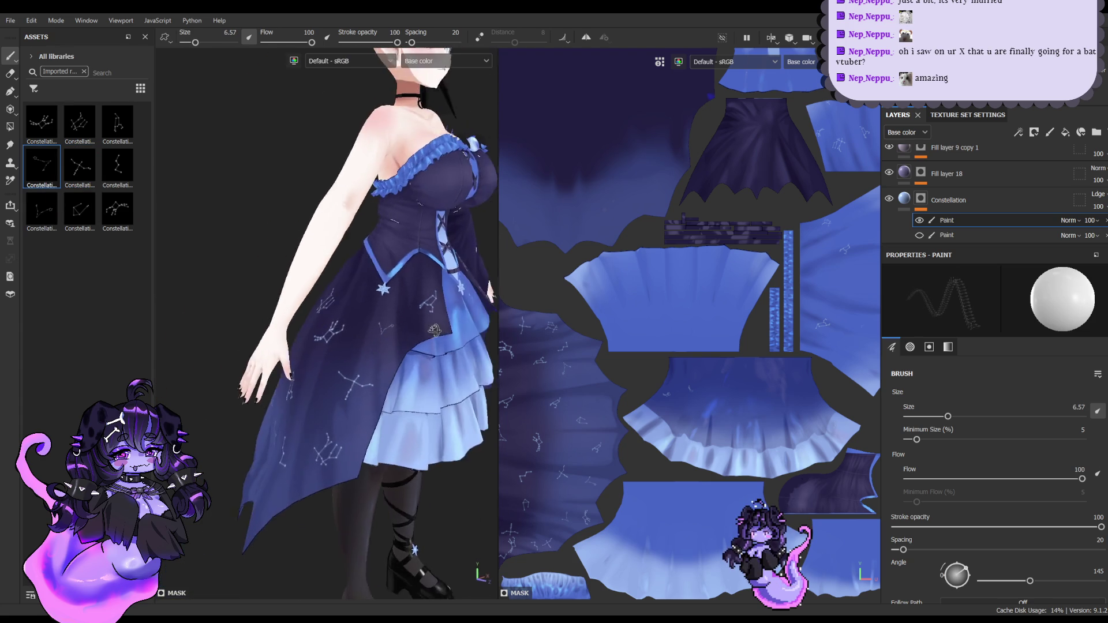
left_click_drag(433, 330, 436, 317, "alt")
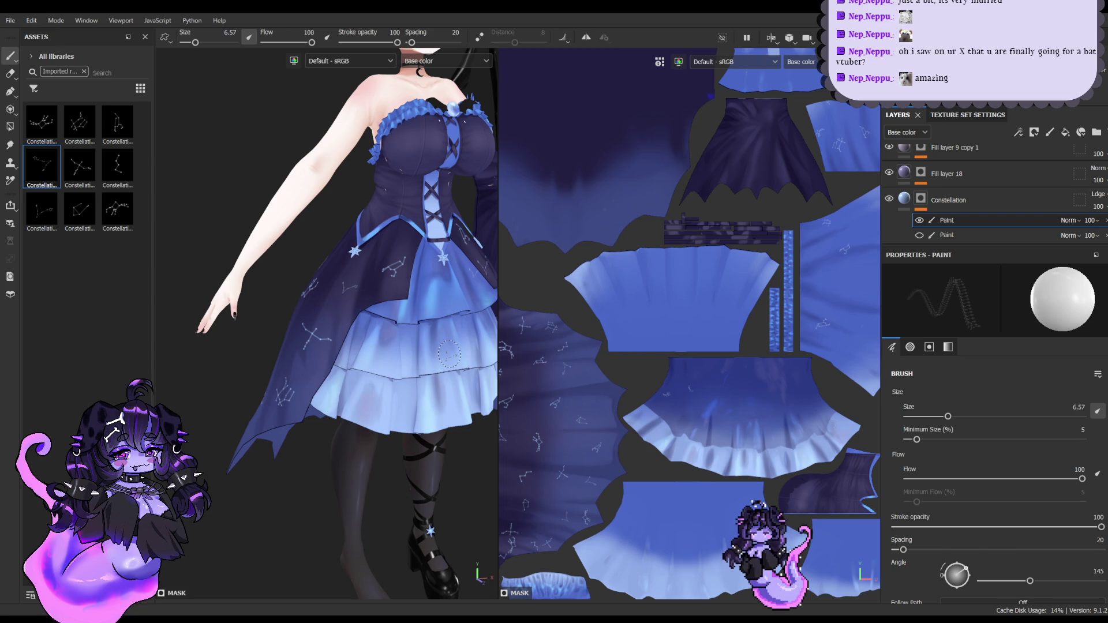
left_click_drag(449, 354, 323, 347, "alt")
Step: Stamp the first constellation alpha high on the back skirt near the waist
left_click(79, 124)
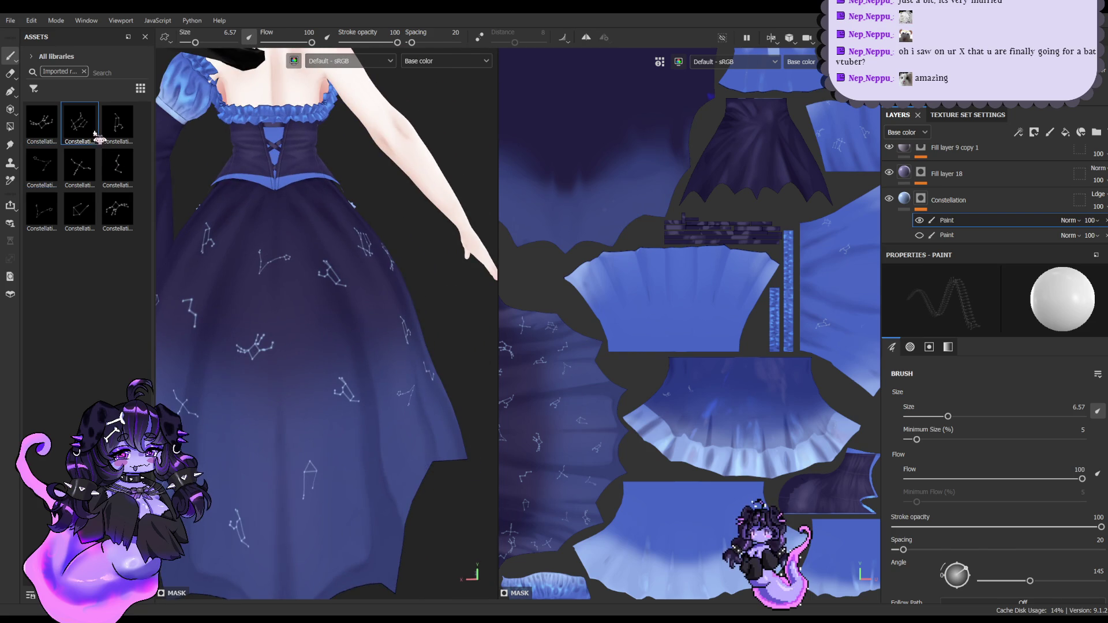
left_click_drag(230, 282, 268, 279, "alt")
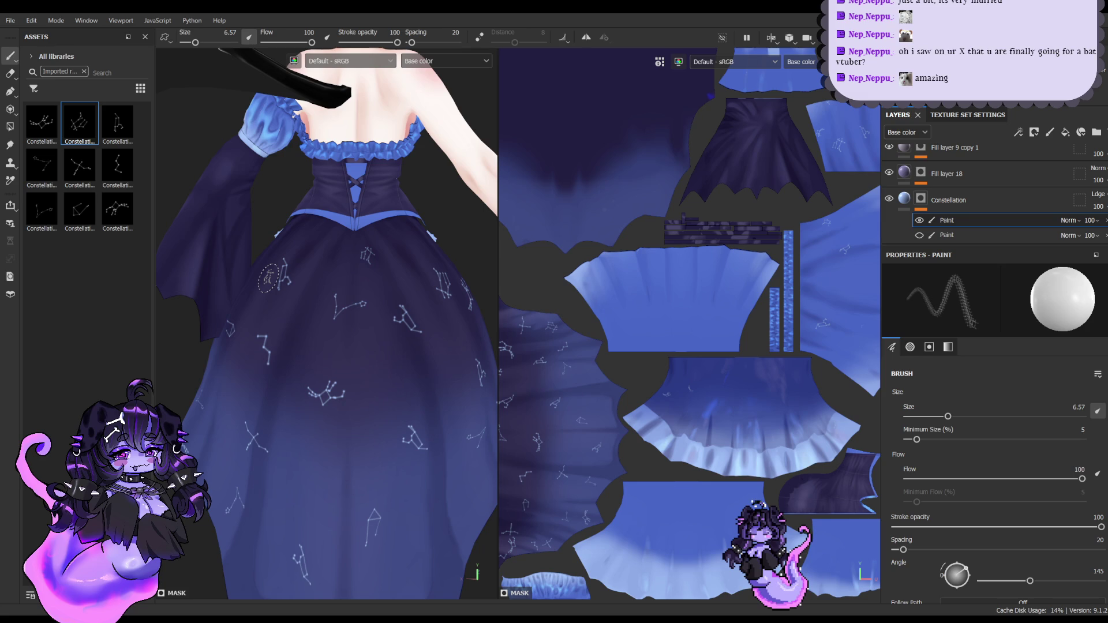
left_click(41, 122)
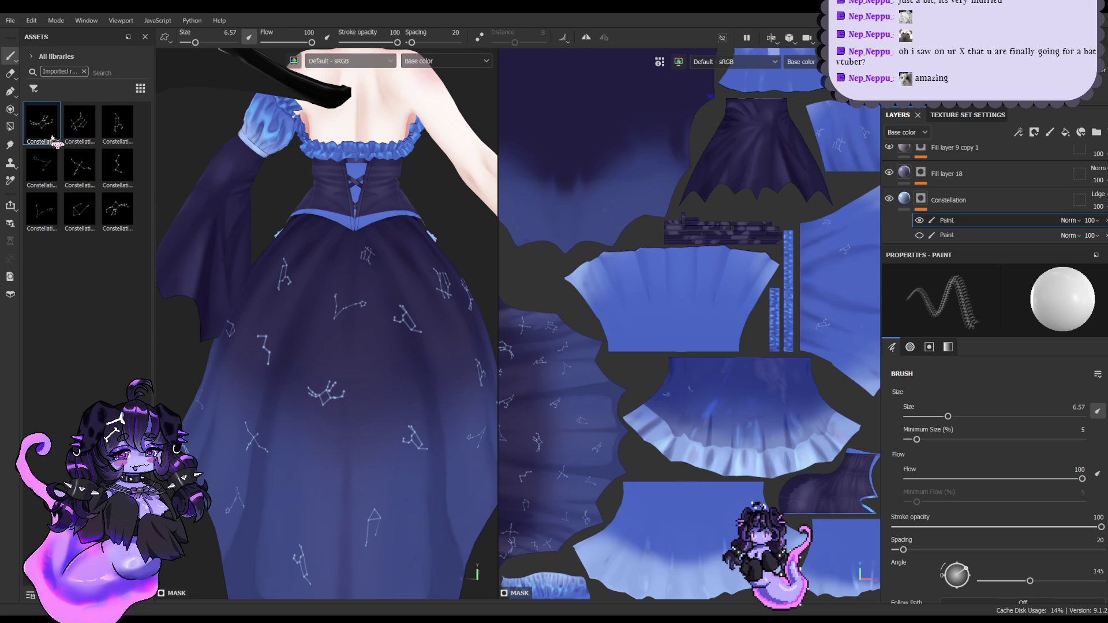
middle_click_drag(332, 458, 320, 338, "alt")
left_click(353, 336)
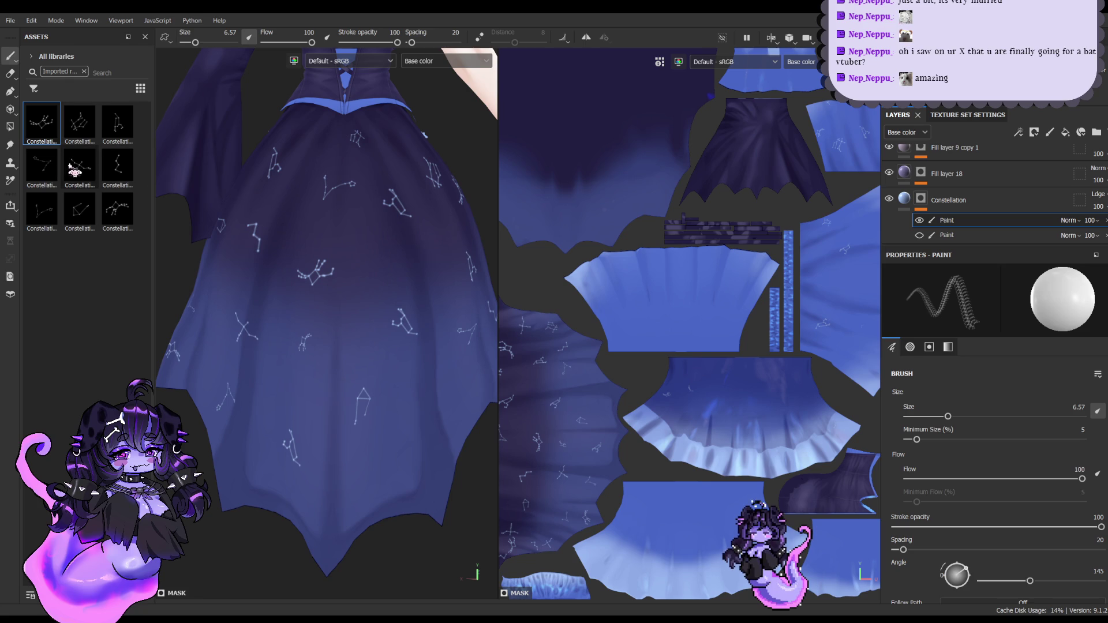
Step: Pick another constellation alpha and view the bodice and skirt from above
left_click(43, 167)
left_click_drag(410, 397, 167, 231, "alt")
left_click(117, 209)
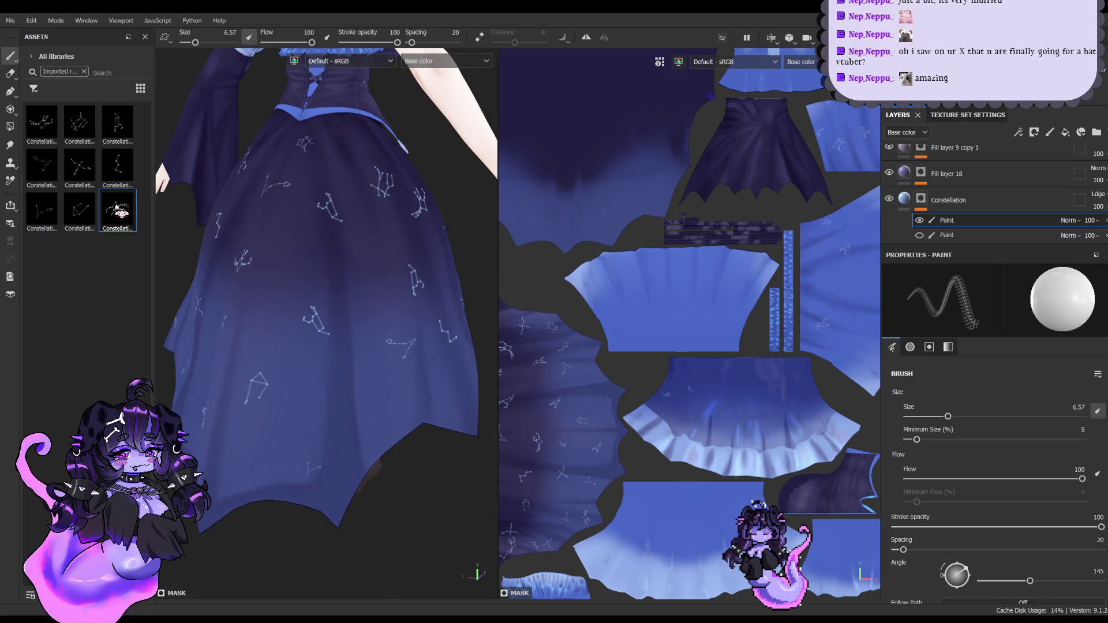
mouse_move(371, 400)
left_mouse_down("alt")
mouse_move(305, 326)
mouse_move(348, 321)
left_mouse_up("alt")
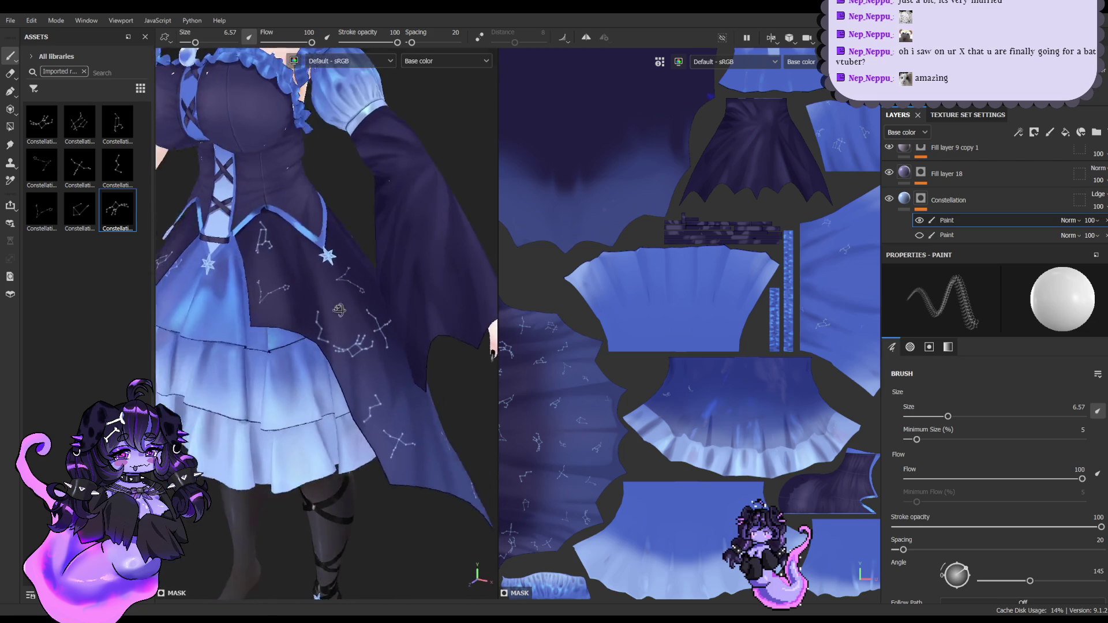
Step: Zoom in and stamp a constellation on the front overskirt beside the lacing
scroll(348, 321, "up", 1)
scroll(347, 318, "up", 2)
scroll(343, 311, "up", 1)
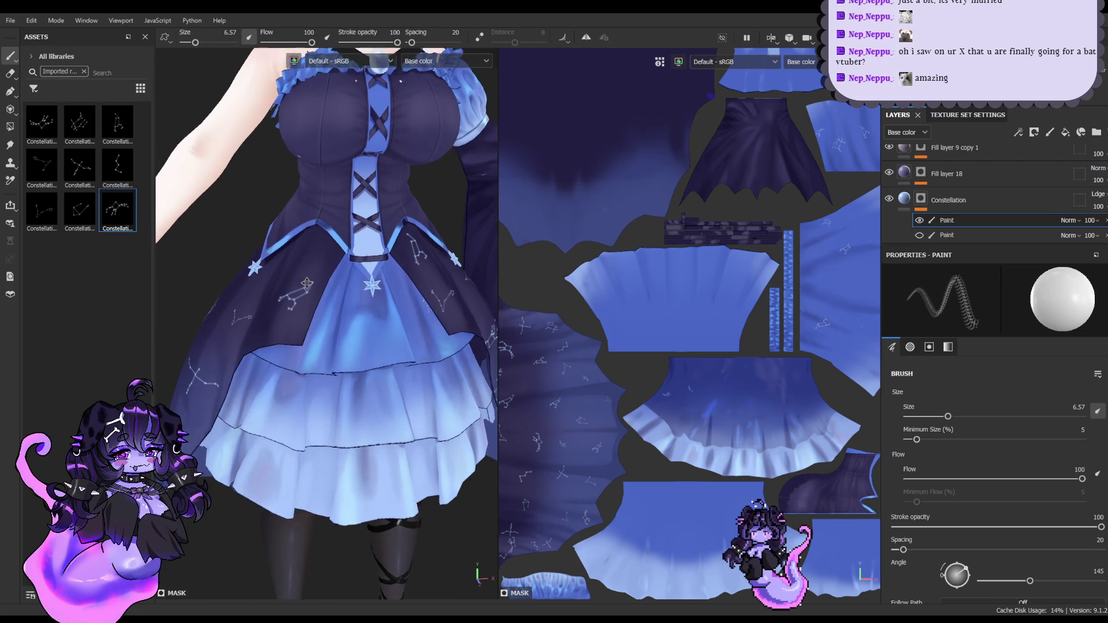
scroll(340, 306, "up", 2)
left_click(340, 304)
Step: Erase it with a constellation-shaped eraser at size 6.57, then return to painting
left_click(10, 74)
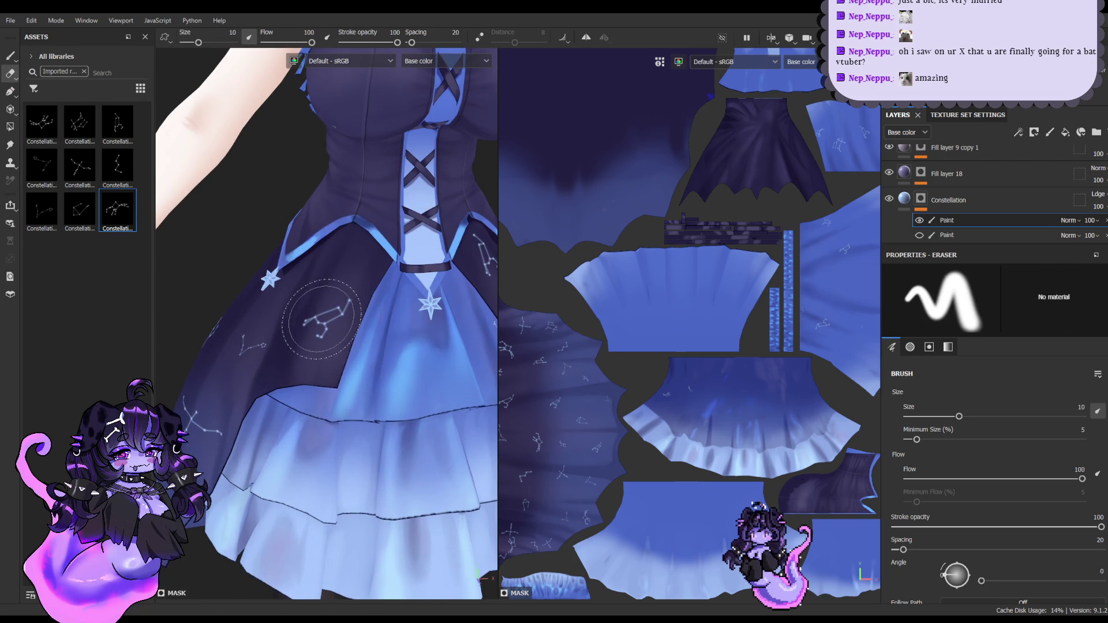
left_click(83, 212)
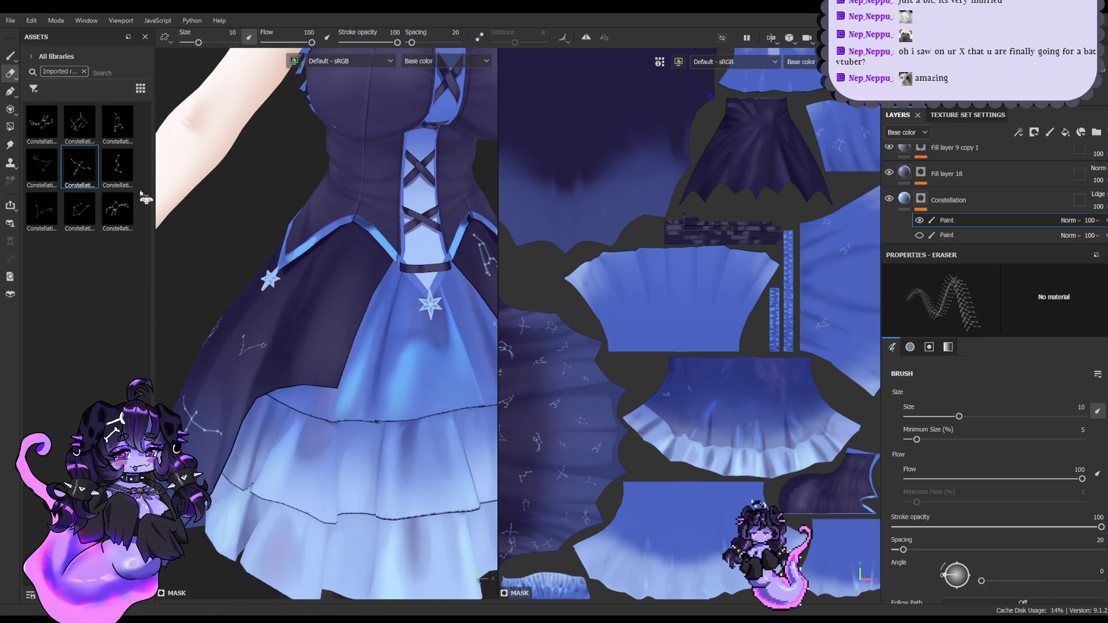
left_click_drag(338, 297, 354, 294, "alt")
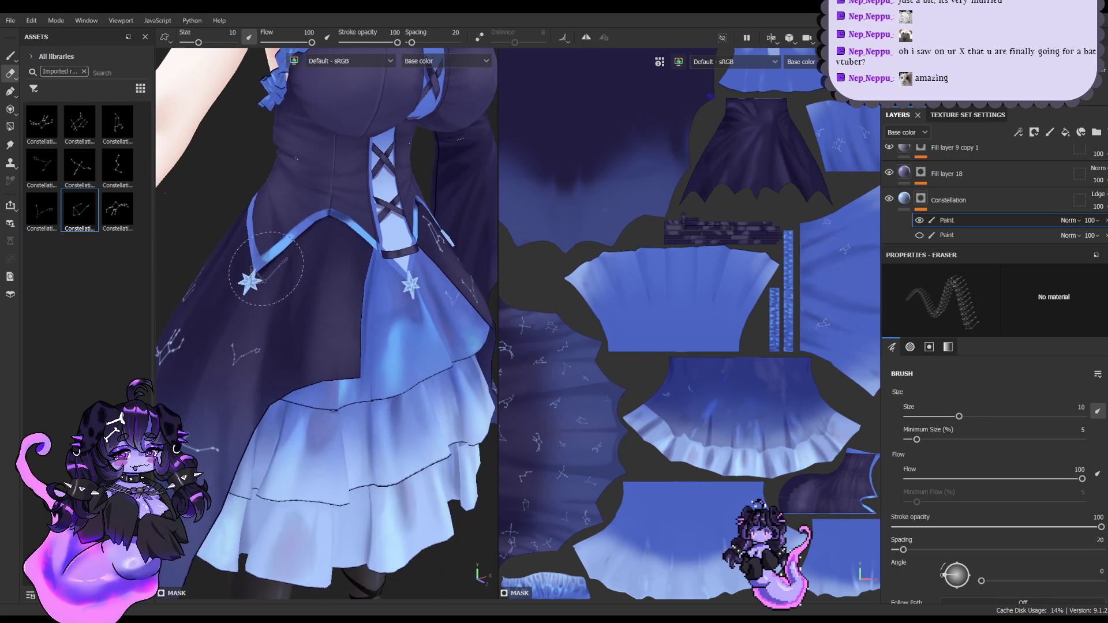
right_click_drag(353, 293, 322, 279, "ctrl")
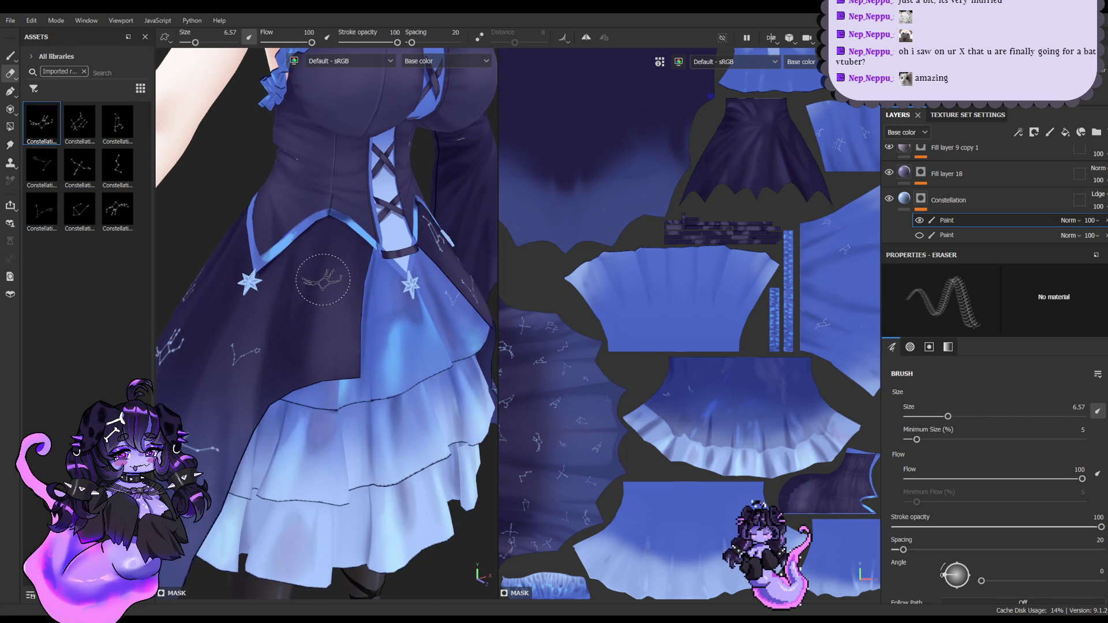
left_click(9, 55)
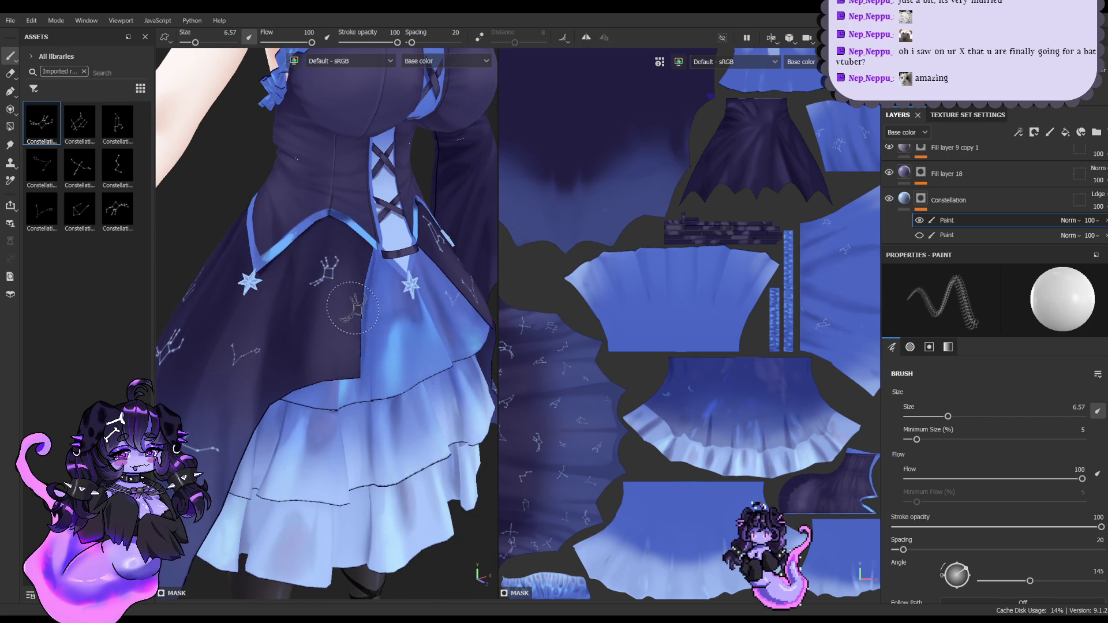
left_click_drag(352, 307, 329, 280, "alt")
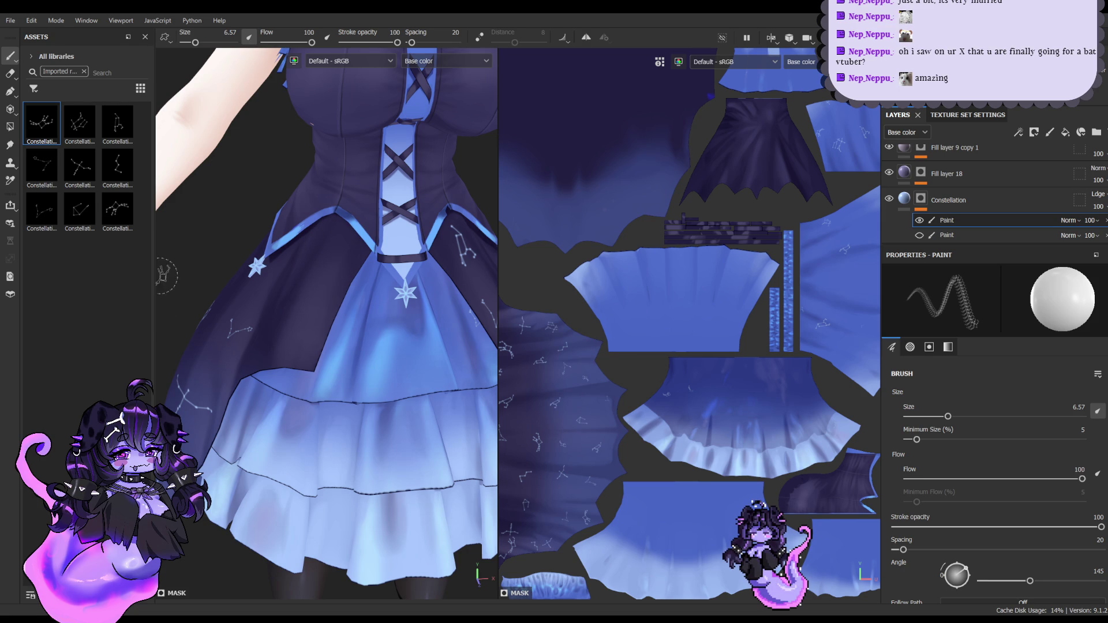
Step: Stamp a constellation on the front overskirt and cycle through several other alphas
left_click(80, 211)
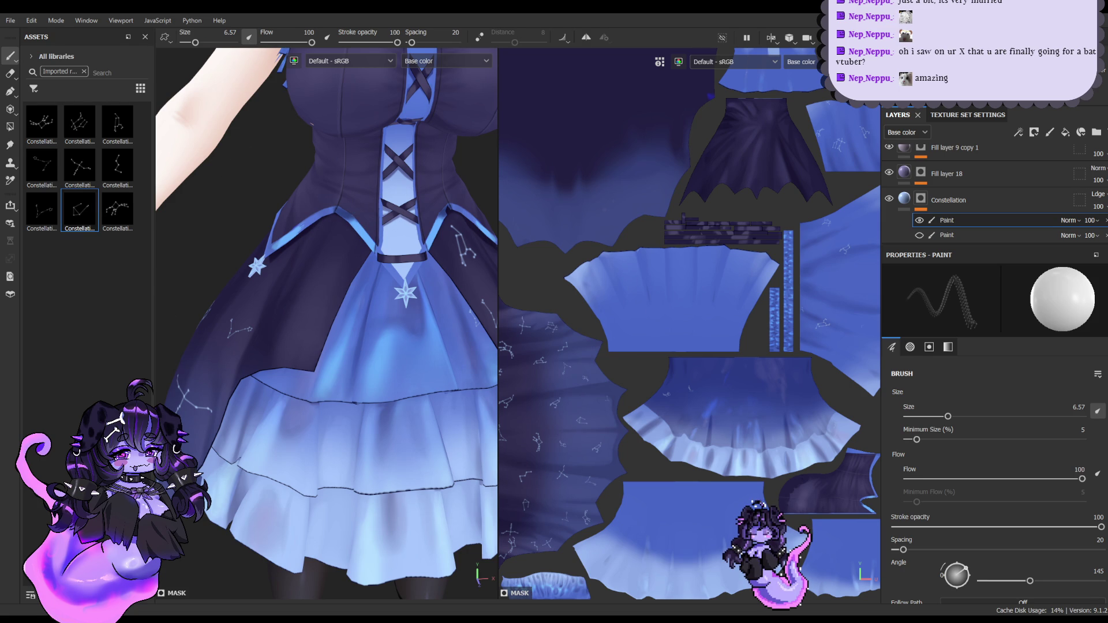
left_click(115, 208)
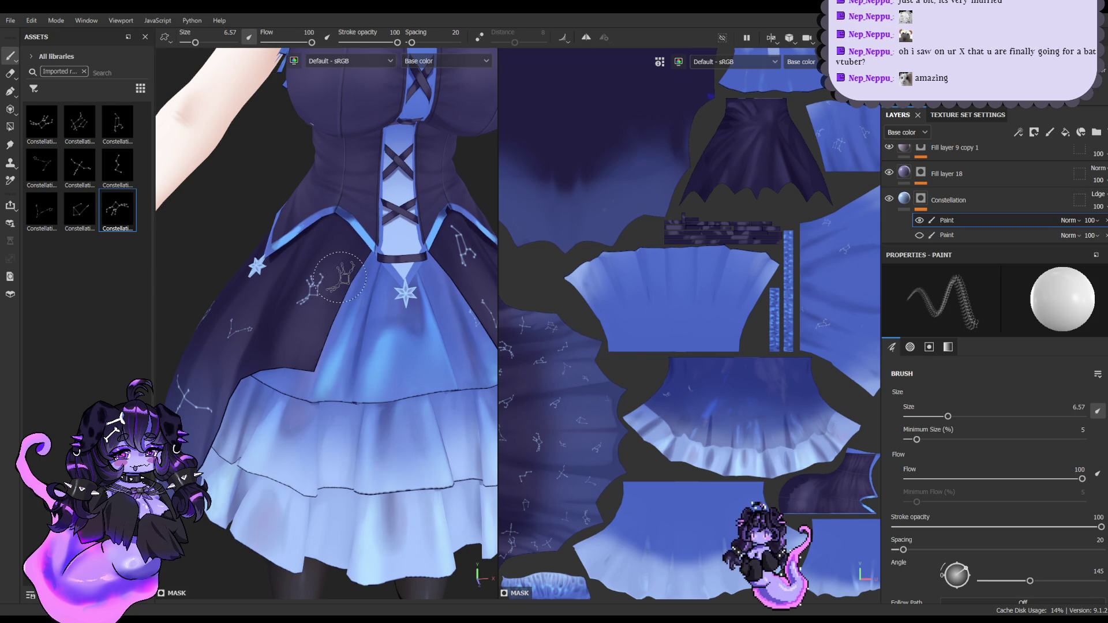
left_click(327, 263)
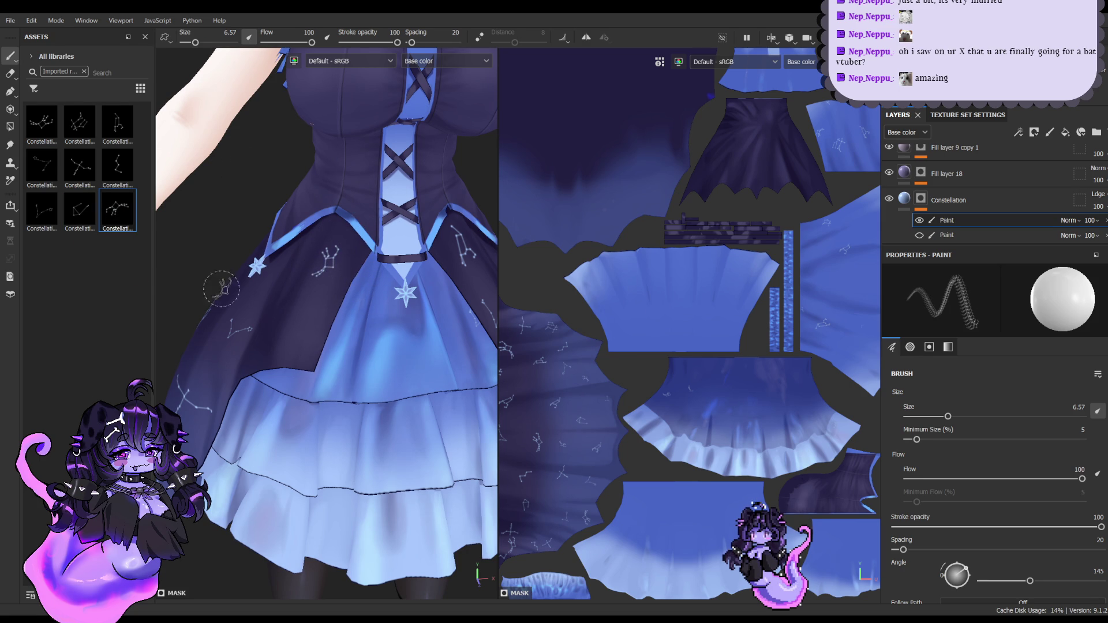
left_click(58, 213)
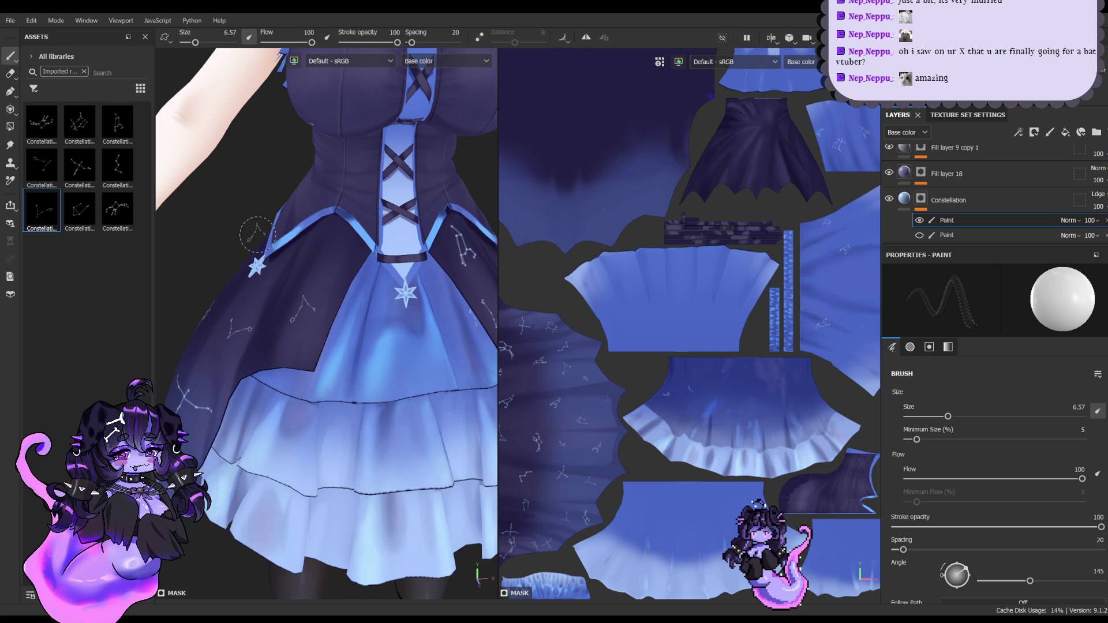
left_click(81, 164)
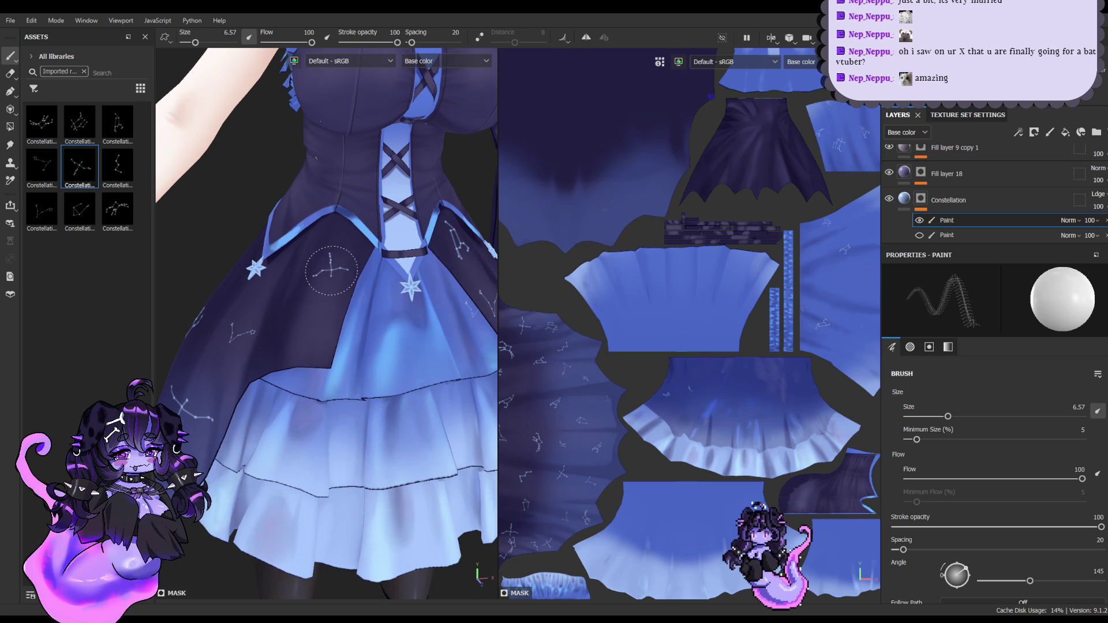
left_click(118, 122)
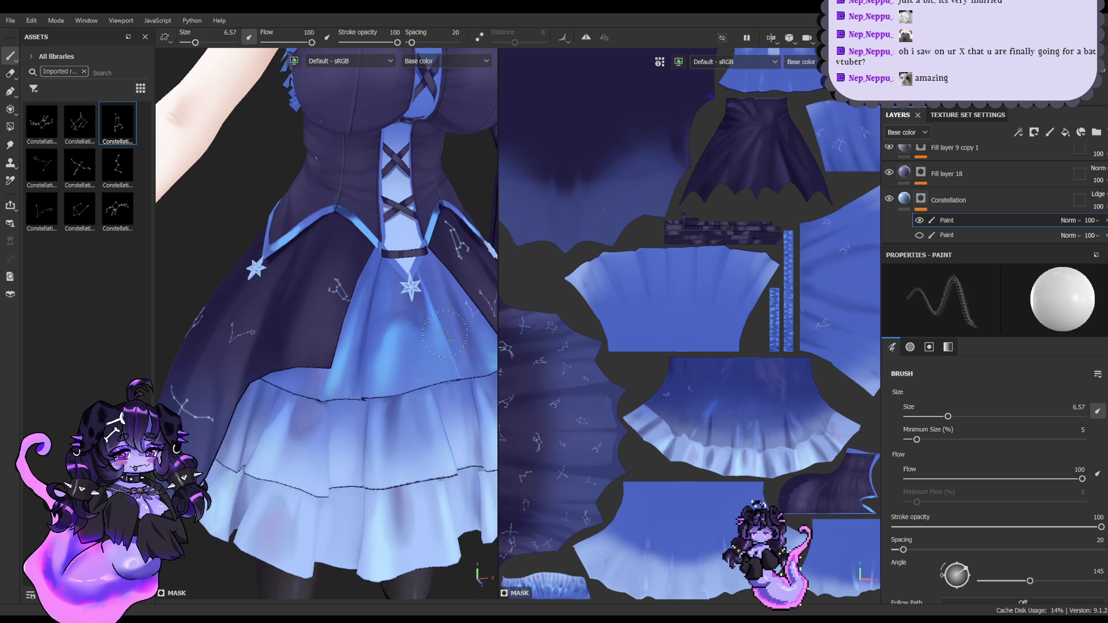
left_click(42, 123)
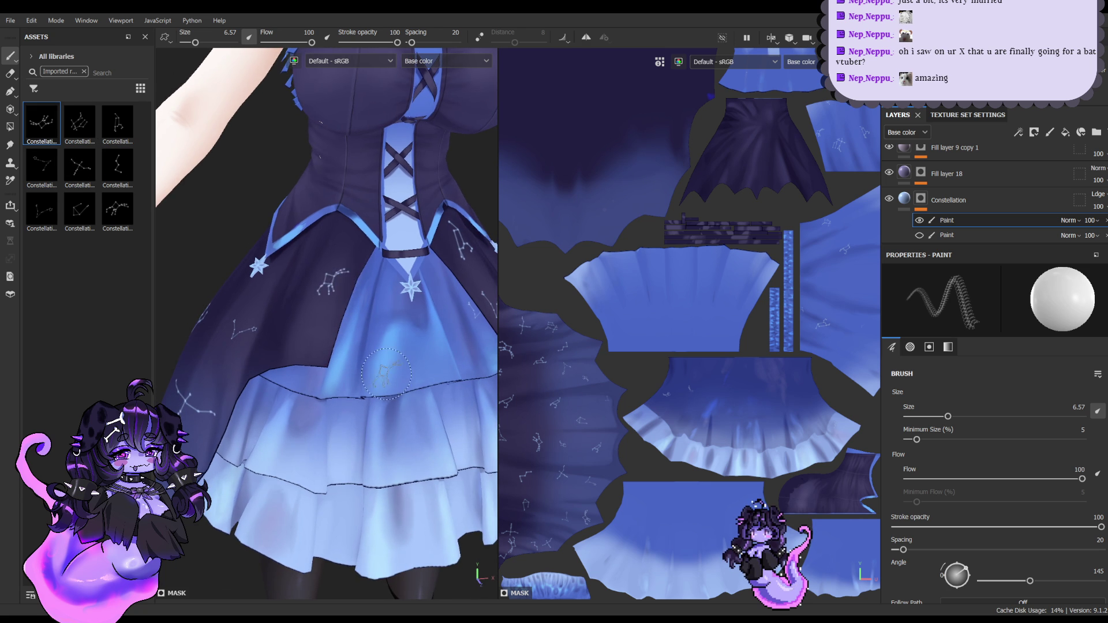
Step: Rotate the stamp angle to 94 and view the back of the dress
scroll(386, 373, "down", 5)
scroll(360, 311, "up", 3)
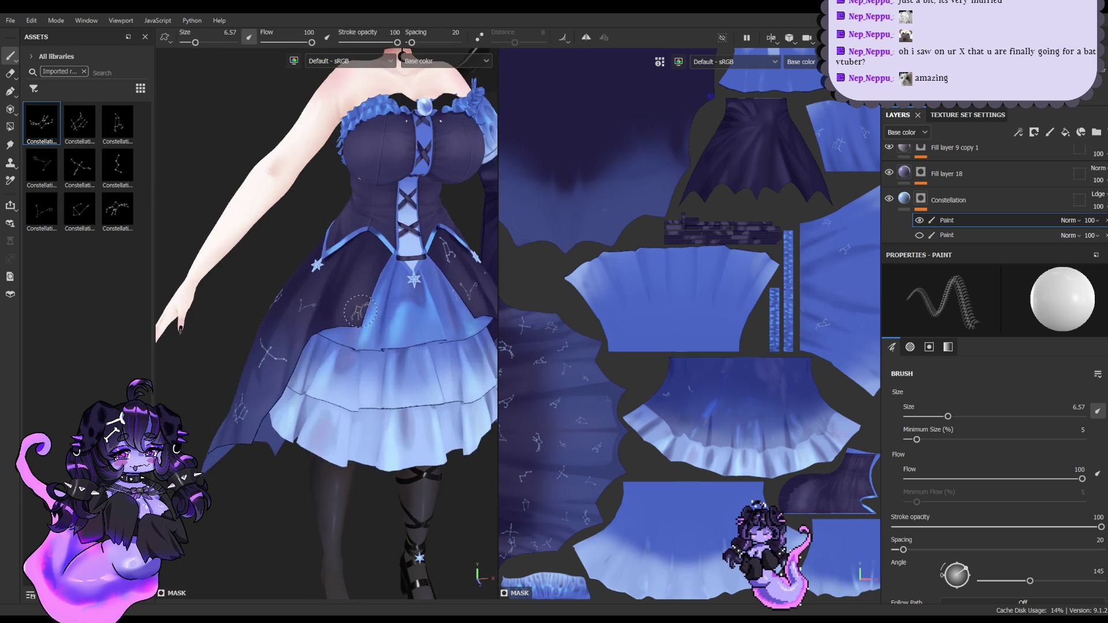
scroll(360, 311, "up", 2)
left_click_drag(1008, 585, 1012, 581)
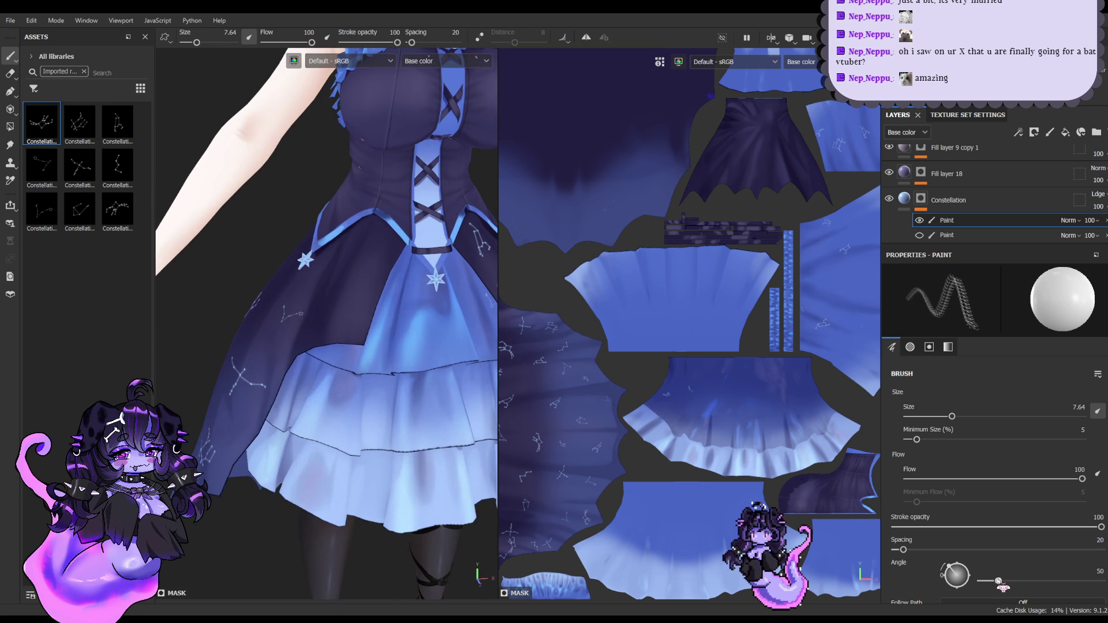
scroll(355, 300, "down", 5)
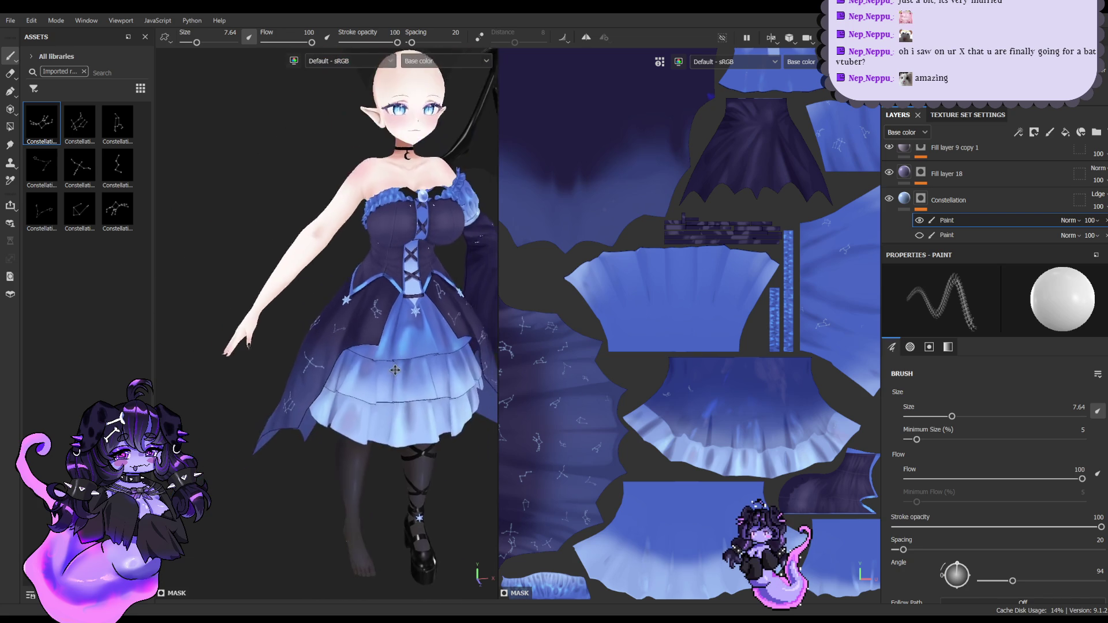
scroll(348, 329, "up", 1)
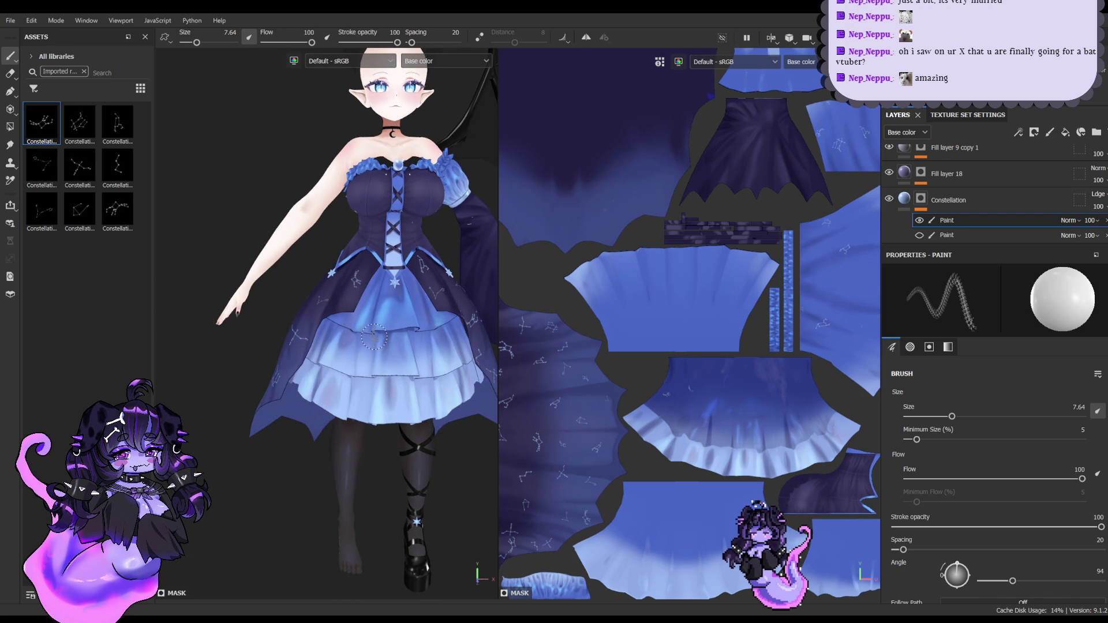
left_click_drag(351, 271, 473, 277, "alt")
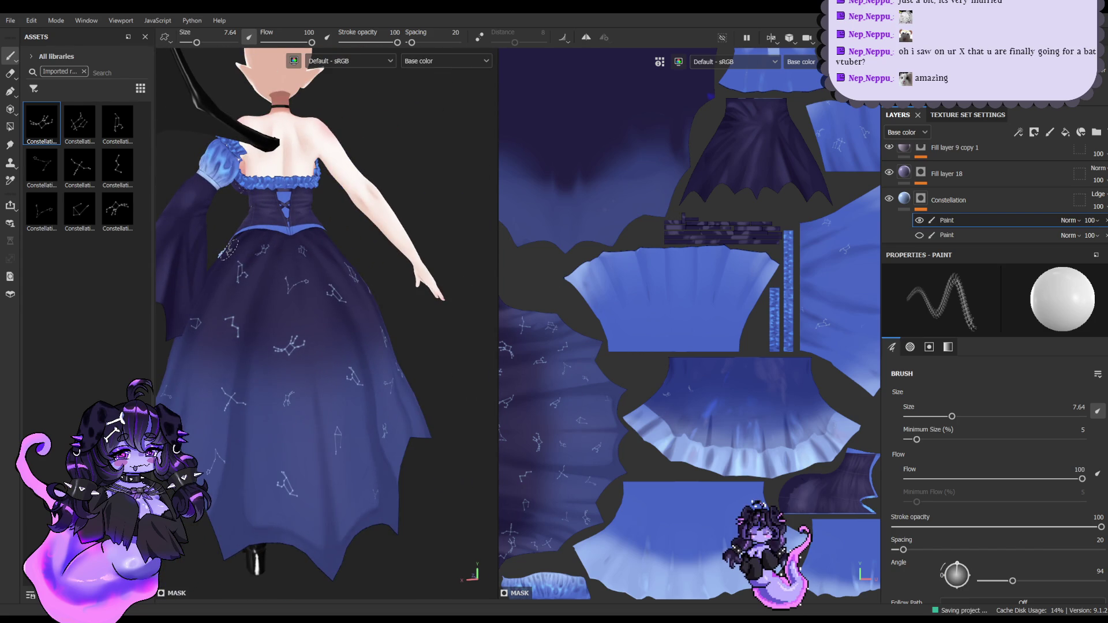
Step: Clear the Imported filter and search all asset libraries for 'star'
left_click(84, 71)
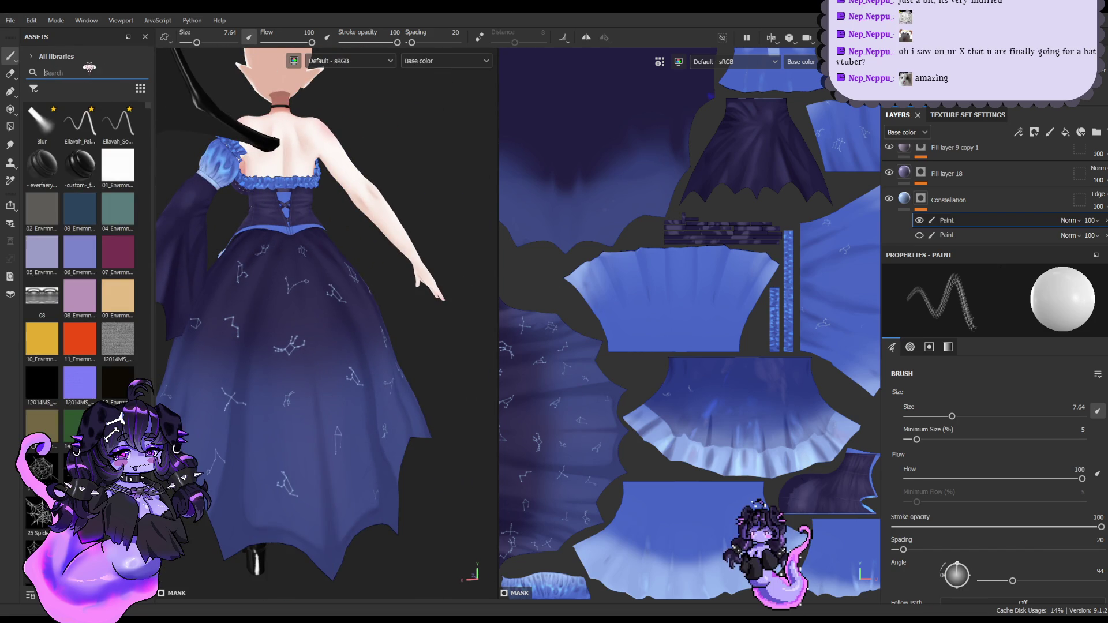
type("stars")
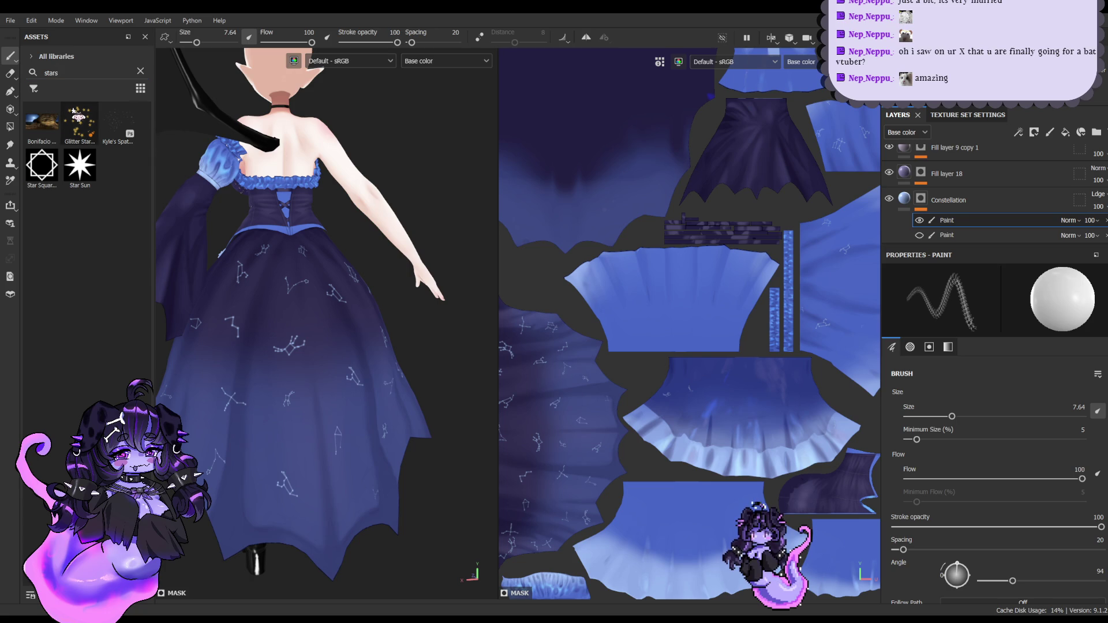
key("BackSpace")
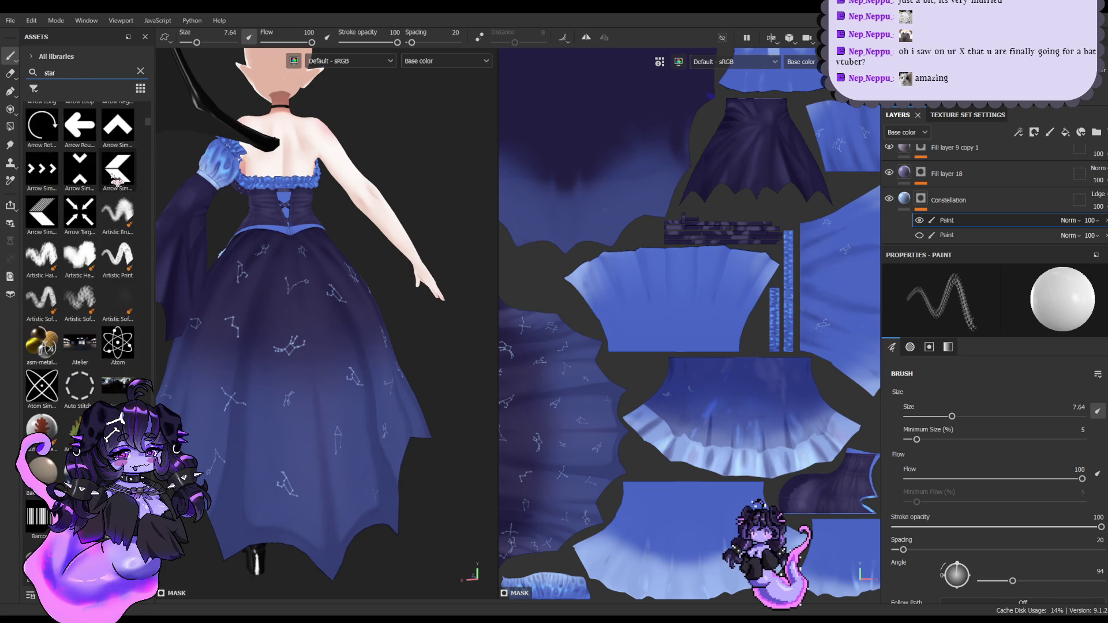
Step: Browse the star results down to the Kyle Brush entries and widen the Assets panel
scroll(116, 178, "down", 3)
scroll(116, 178, "down", 5)
scroll(116, 176, "down", 3)
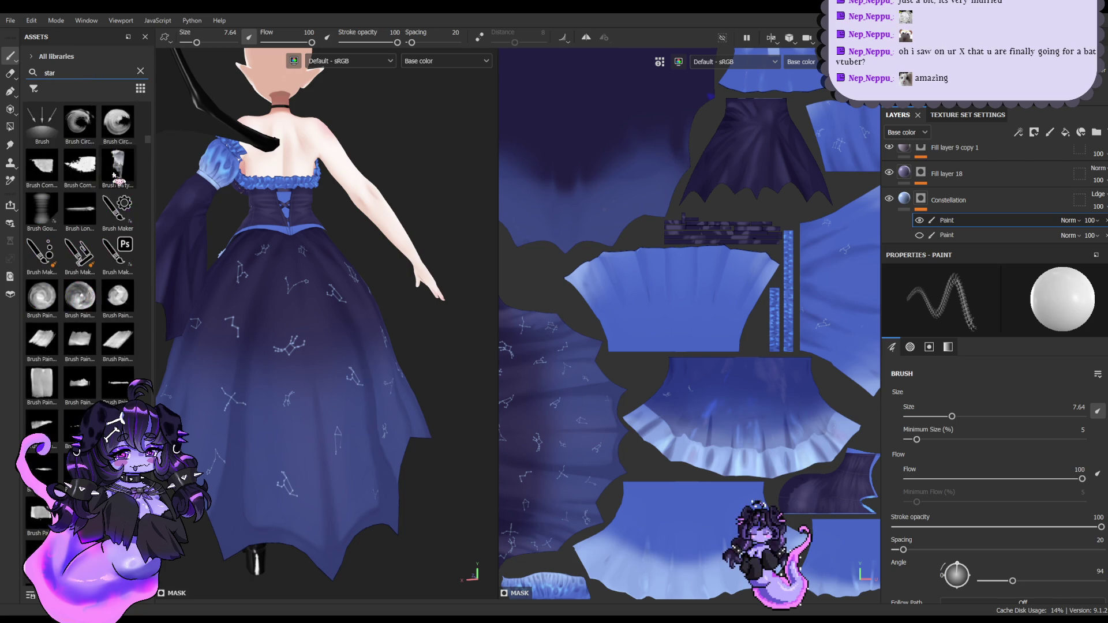
scroll(114, 174, "up", 5)
scroll(114, 174, "down", 5)
scroll(115, 174, "down", 5)
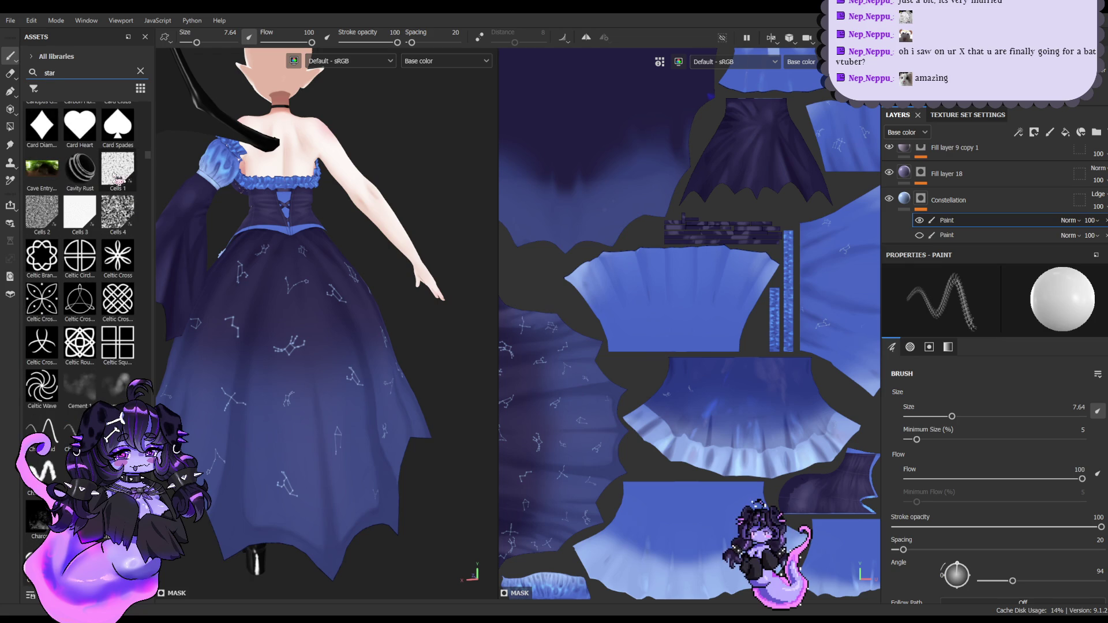
scroll(115, 178, "down", 5)
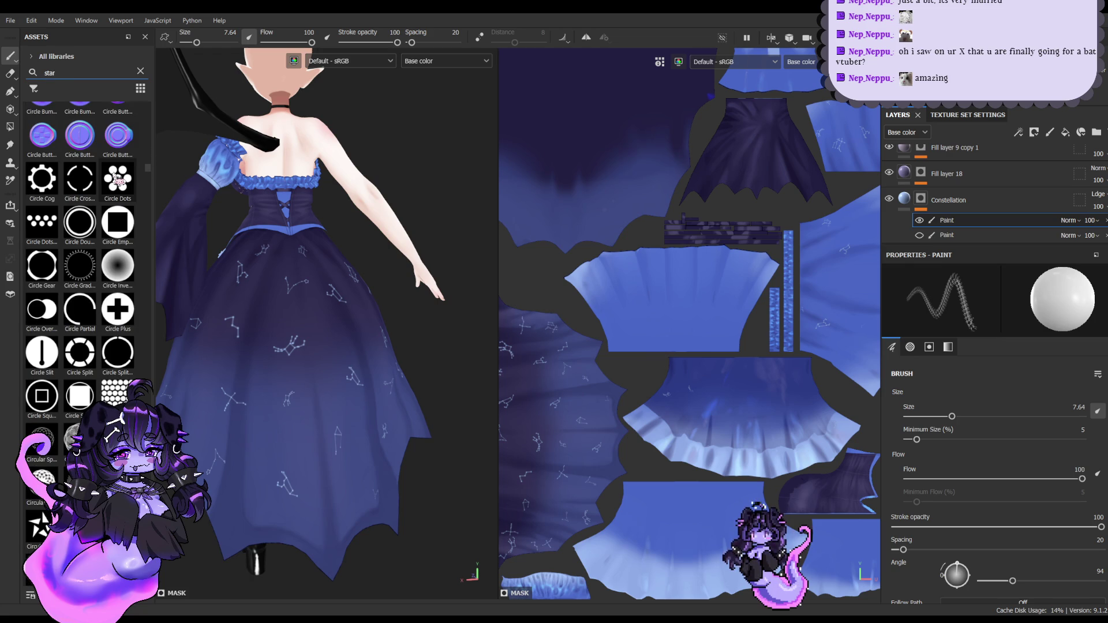
scroll(114, 175, "down", 2)
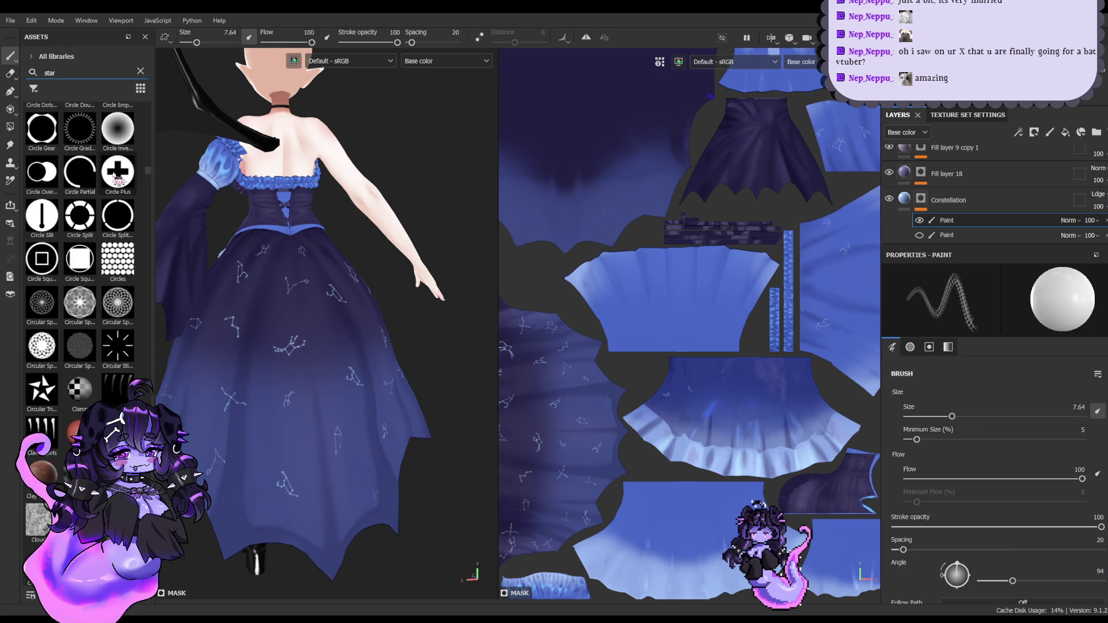
scroll(114, 175, "down", 2)
scroll(114, 175, "down", 2)
scroll(114, 175, "down", 5)
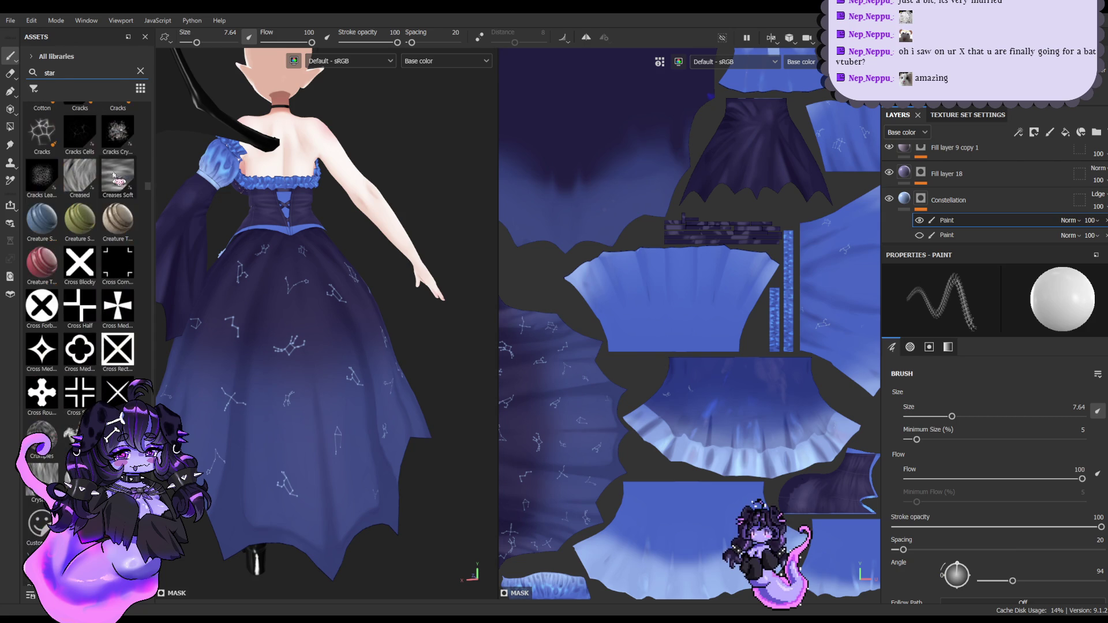
scroll(113, 175, "down", 5)
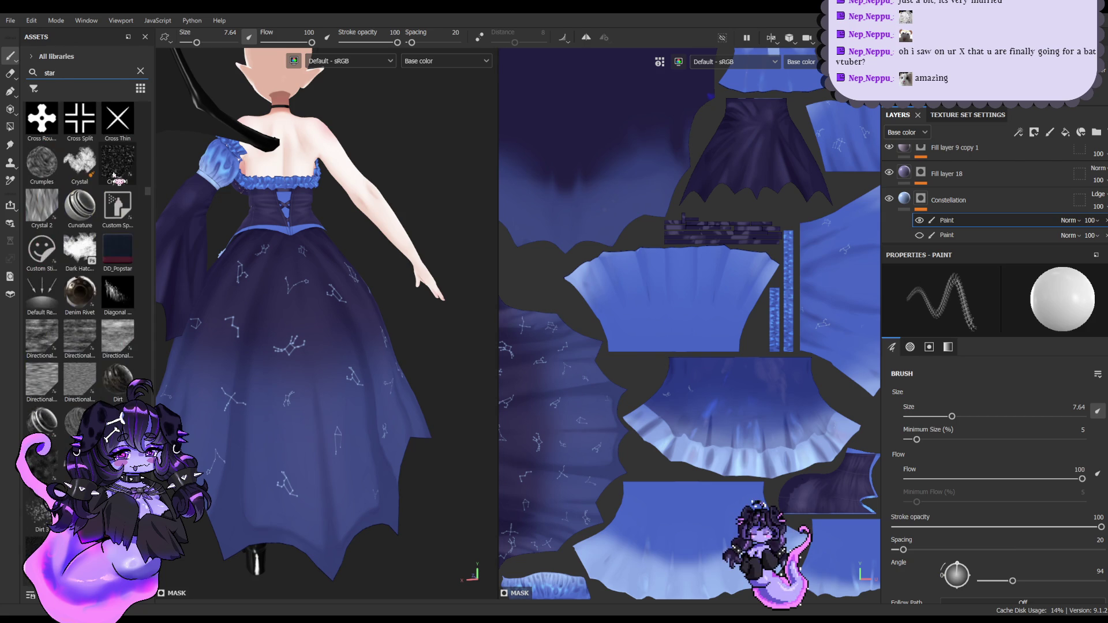
scroll(114, 176, "down", 5)
scroll(115, 175, "down", 5)
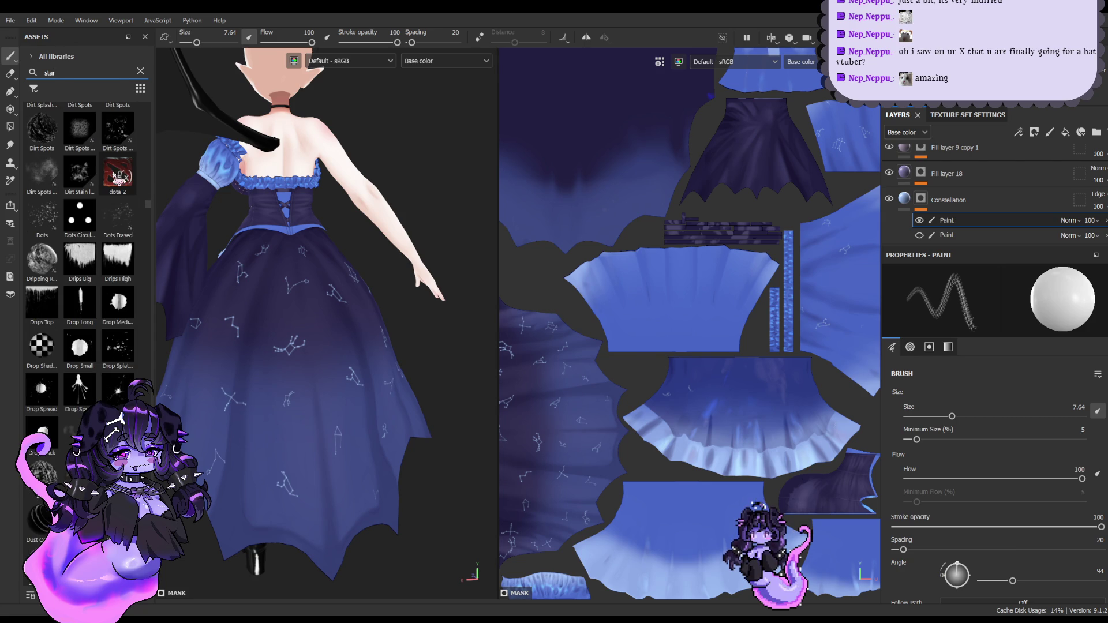
scroll(114, 175, "down", 5)
scroll(114, 175, "down", 5)
scroll(114, 175, "down", 5)
scroll(114, 175, "down", 5)
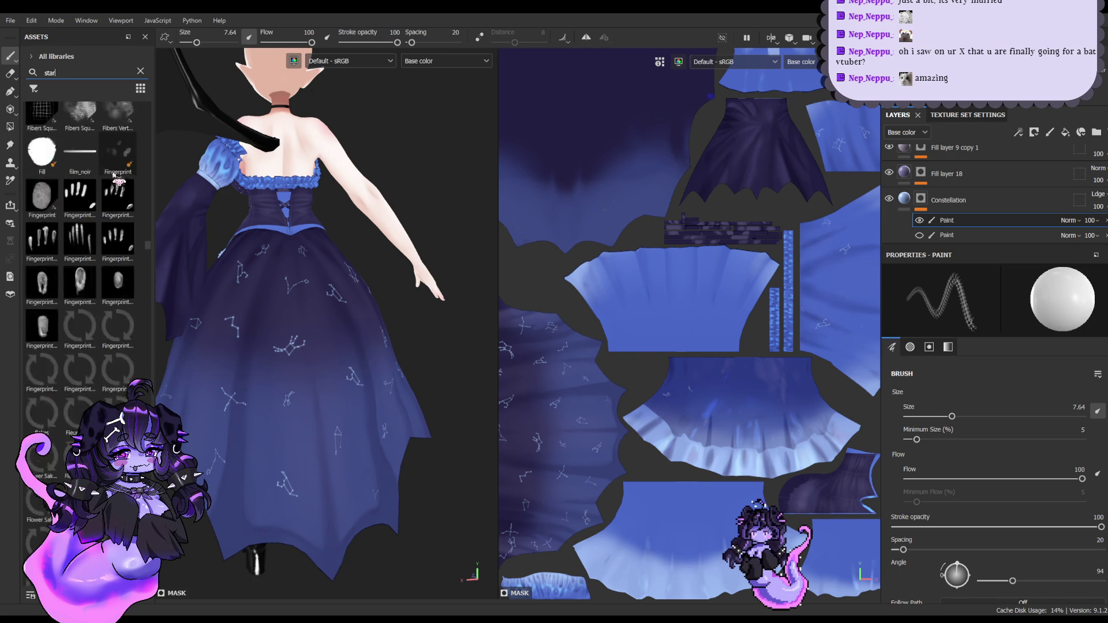
scroll(114, 175, "down", 3)
scroll(114, 175, "up", 2)
scroll(114, 176, "up", 1)
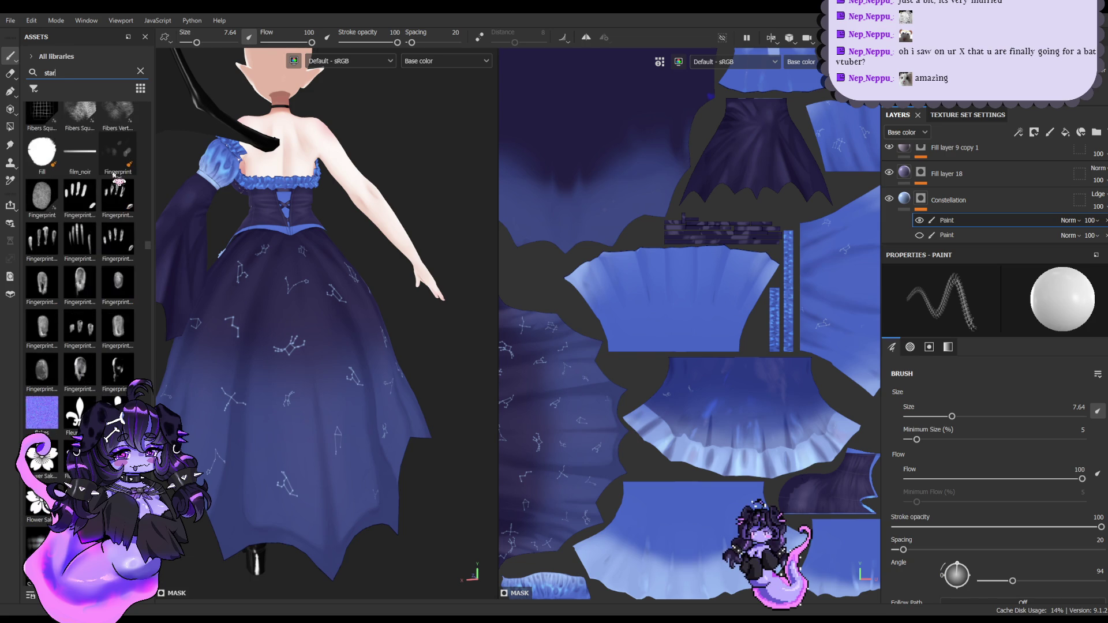
scroll(114, 175, "down", 5)
scroll(114, 176, "down", 5)
scroll(114, 176, "down", 5)
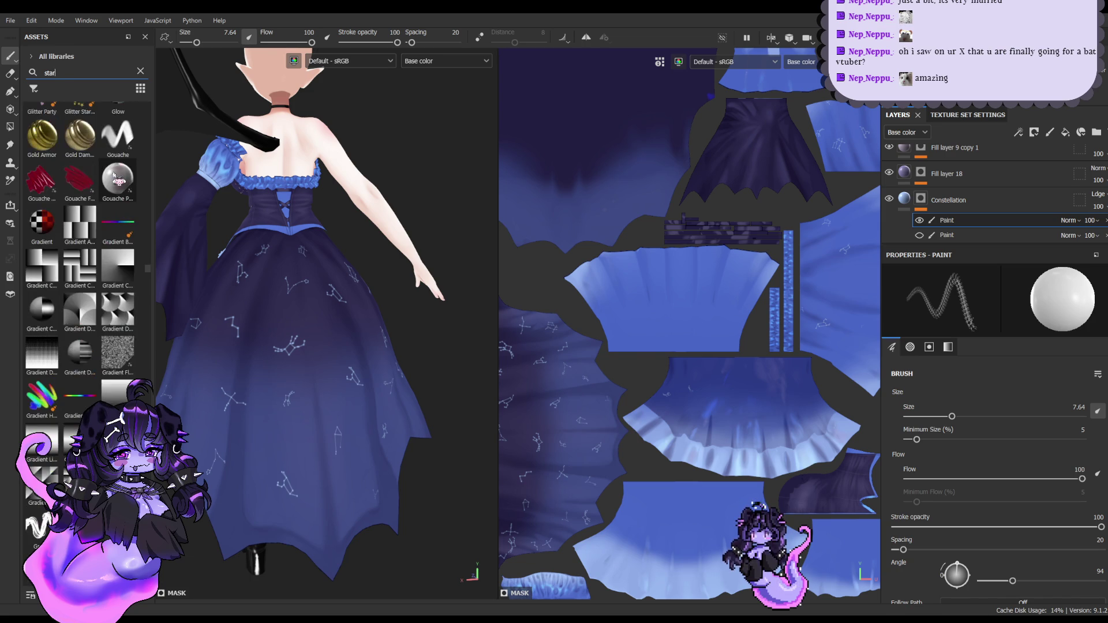
scroll(115, 176, "down", 5)
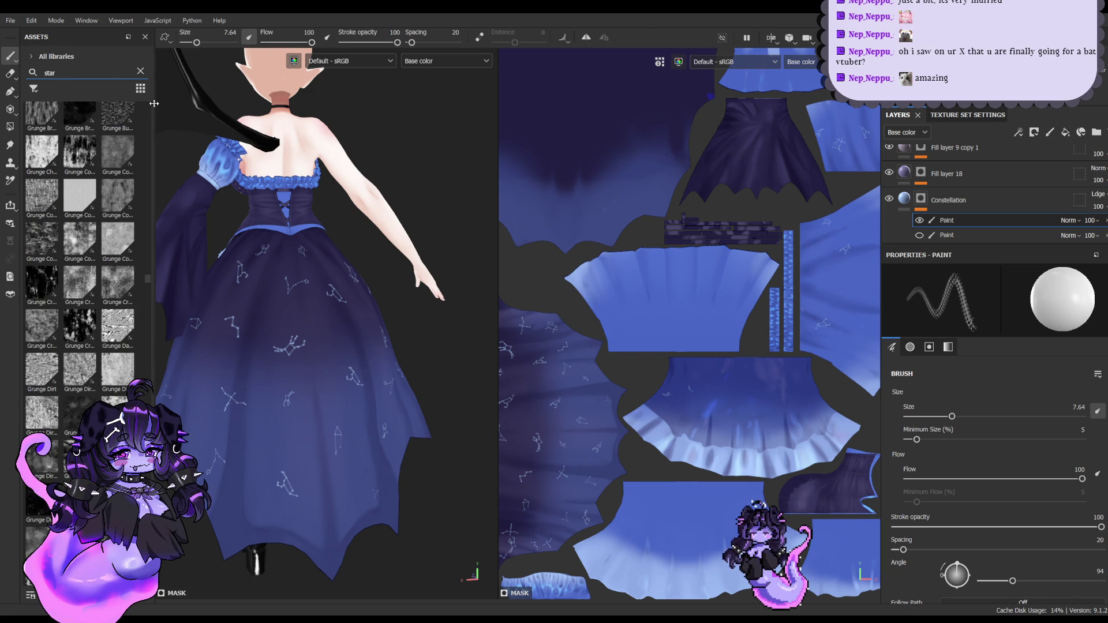
left_click_drag(154, 103, 194, 103)
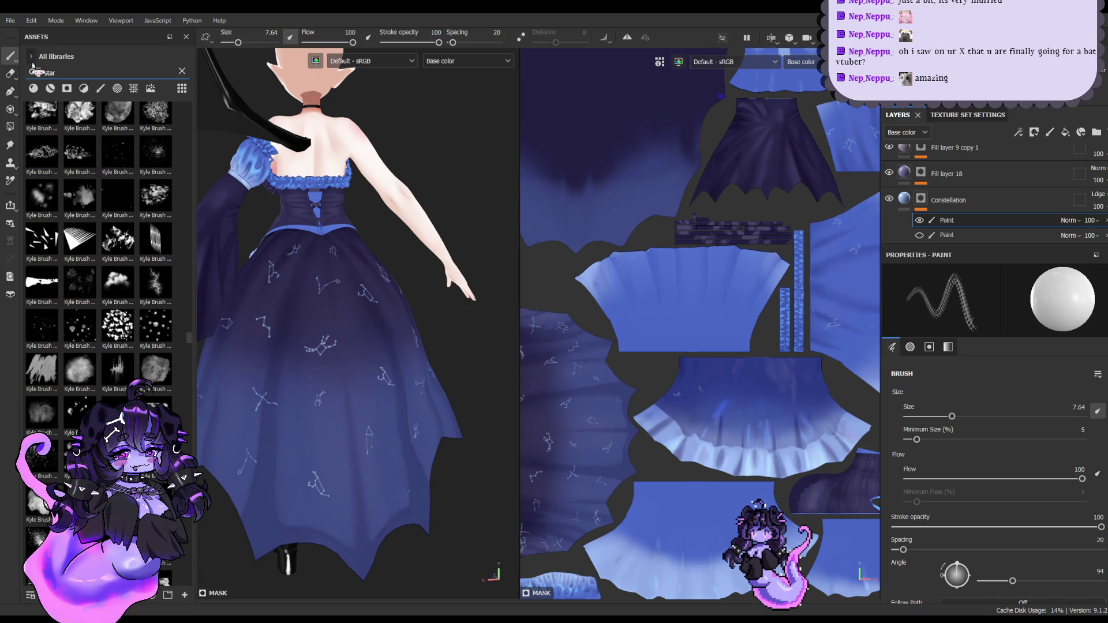
Step: Try the Brushes, Smart Materials and Materials filters, ending on the Alphas filter
left_click(104, 91)
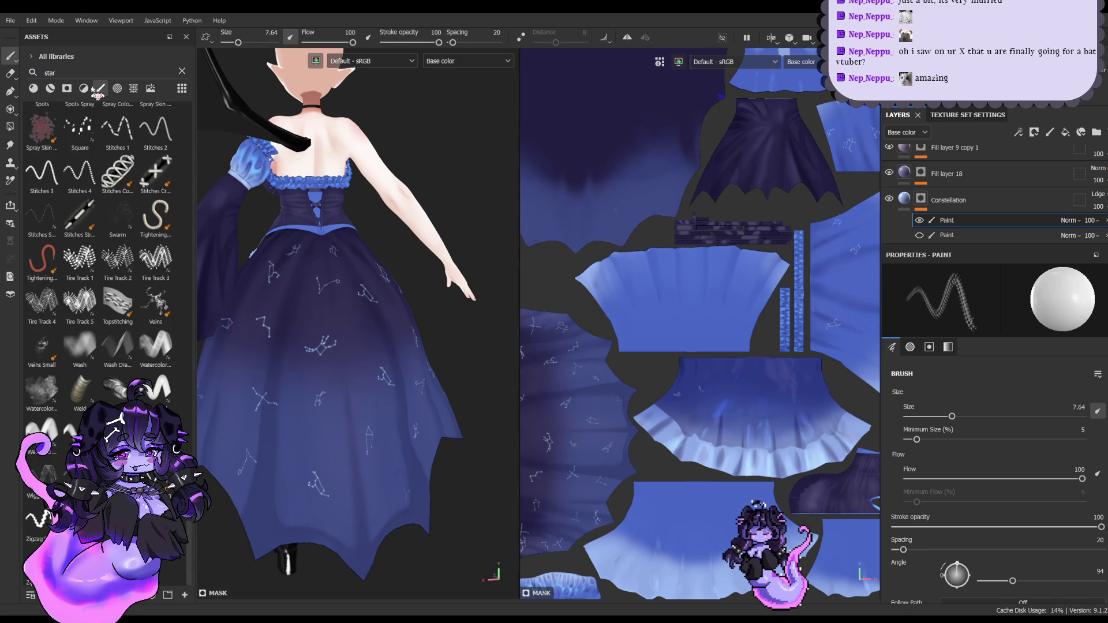
left_click(66, 90)
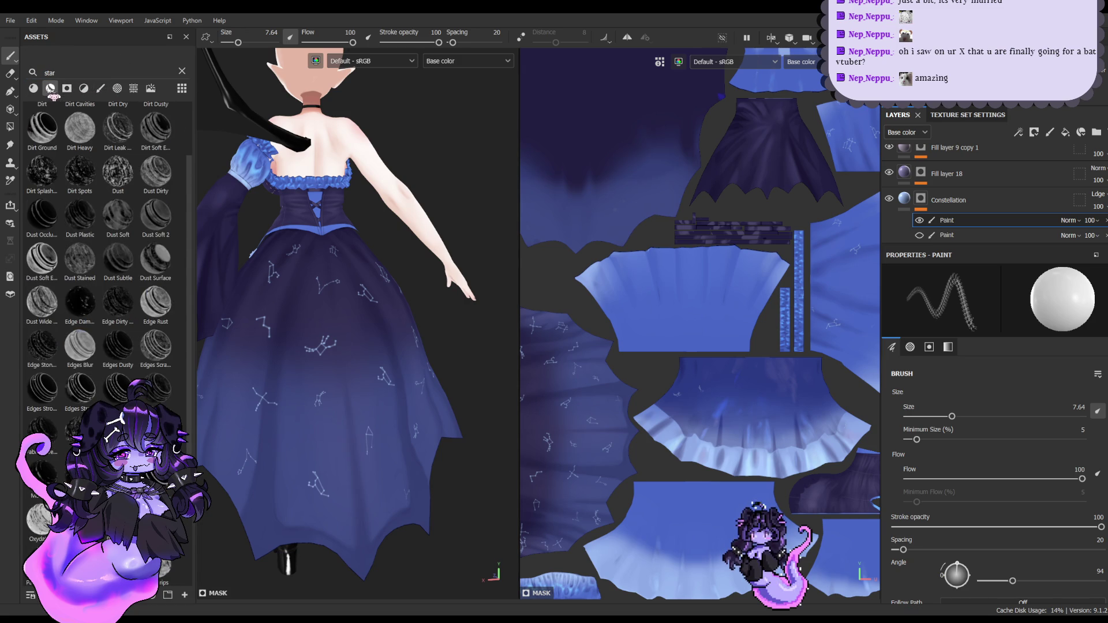
left_click(33, 88)
left_click(117, 88)
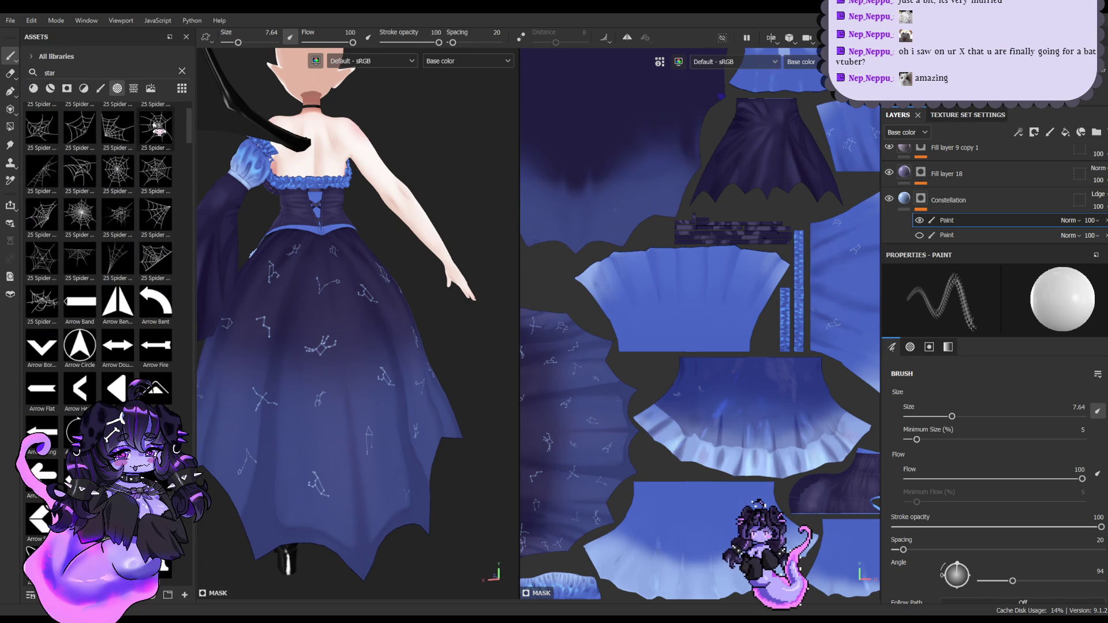
Step: Scroll through the star alpha results, including spider-web and arrow alphas, and select the search term
mouse_move(188, 126)
left_mouse_down()
mouse_move(184, 564)
mouse_move(188, 525)
left_mouse_up()
scroll(99, 259, "up", 5)
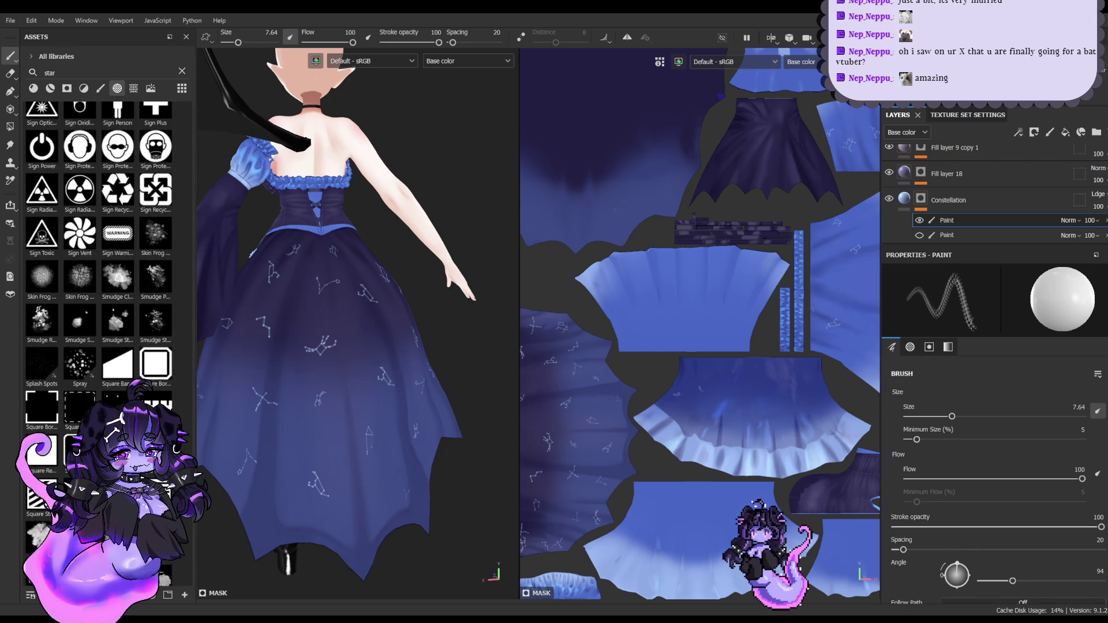
scroll(98, 260, "up", 5)
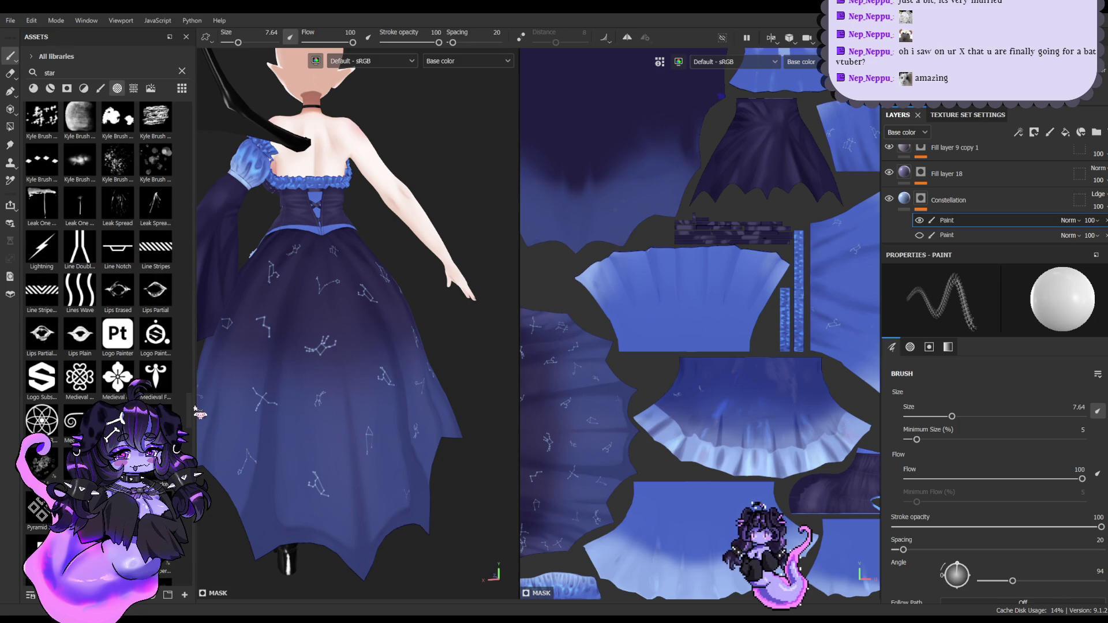
mouse_move(195, 409)
left_mouse_down()
mouse_move(199, 279)
mouse_move(187, 240)
left_mouse_up()
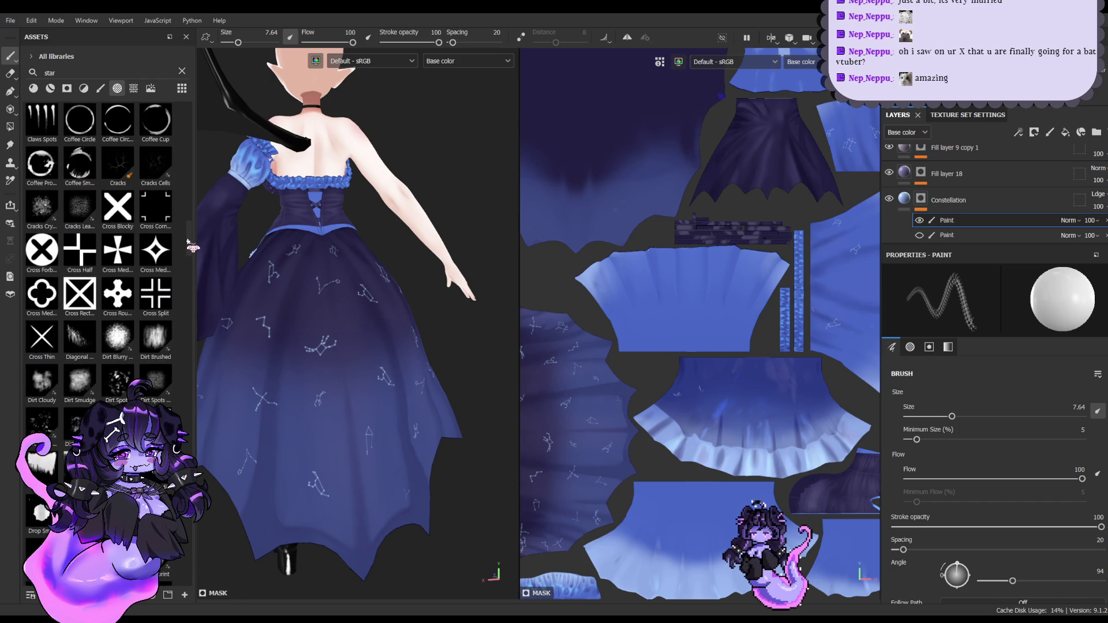
left_click_drag(188, 241, 191, 199)
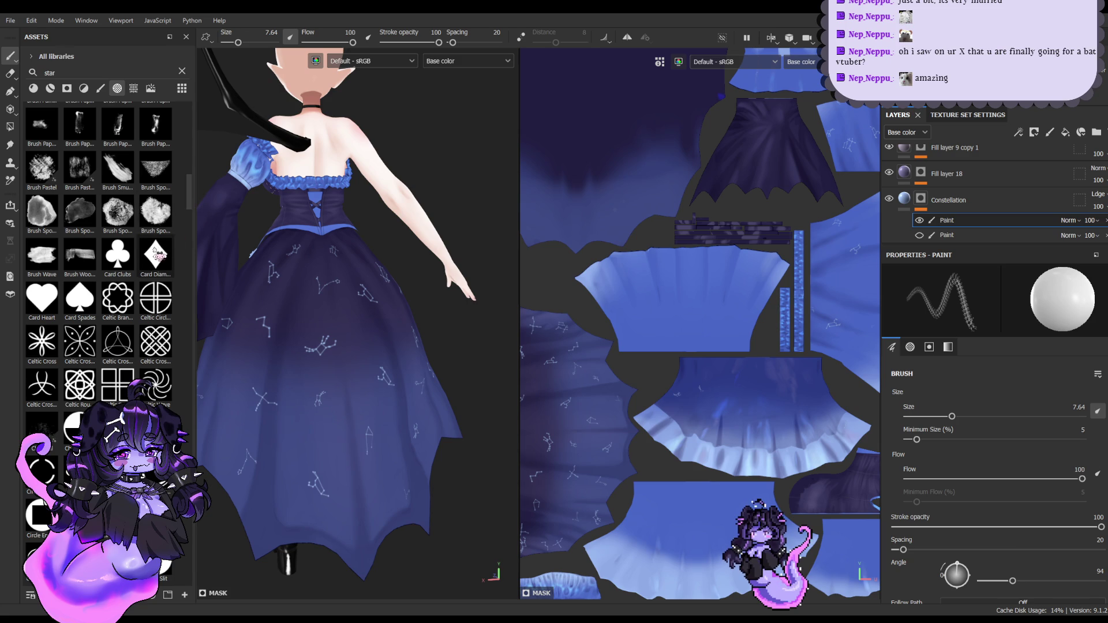
scroll(147, 264, "up", 10)
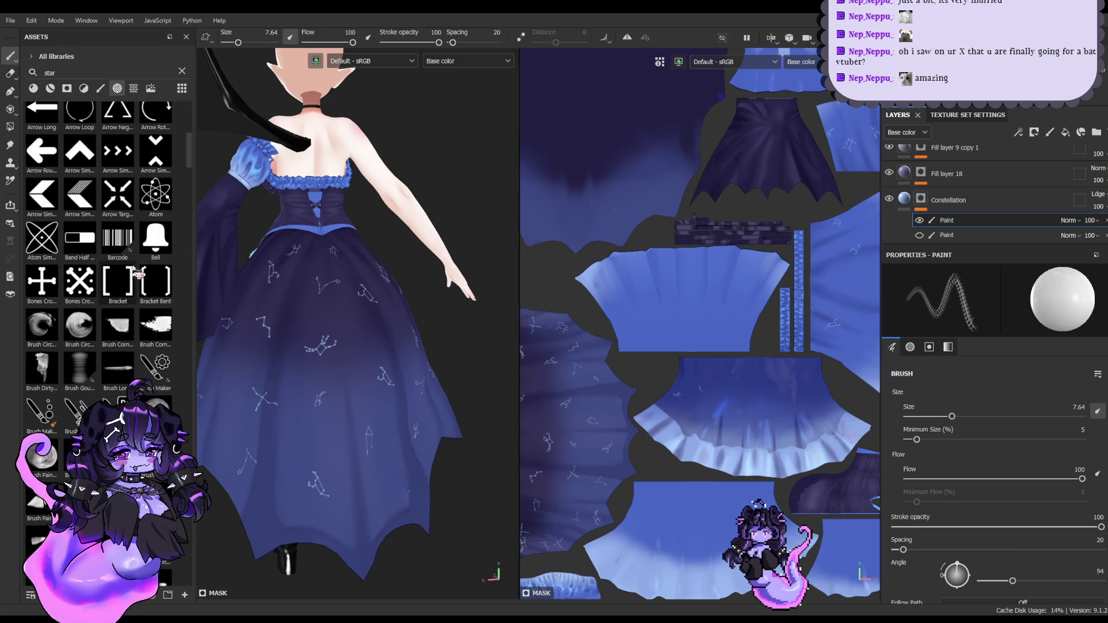
scroll(148, 265, "down", 2)
scroll(146, 264, "down", 3)
scroll(147, 264, "down", 3)
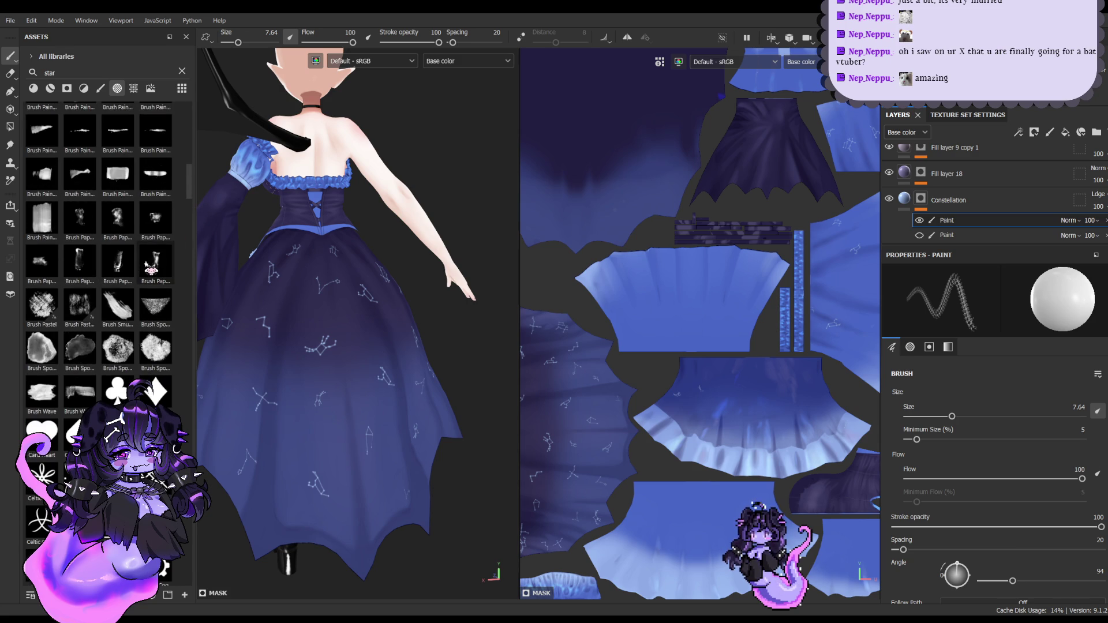
scroll(146, 265, "up", 8)
scroll(147, 265, "up", 3)
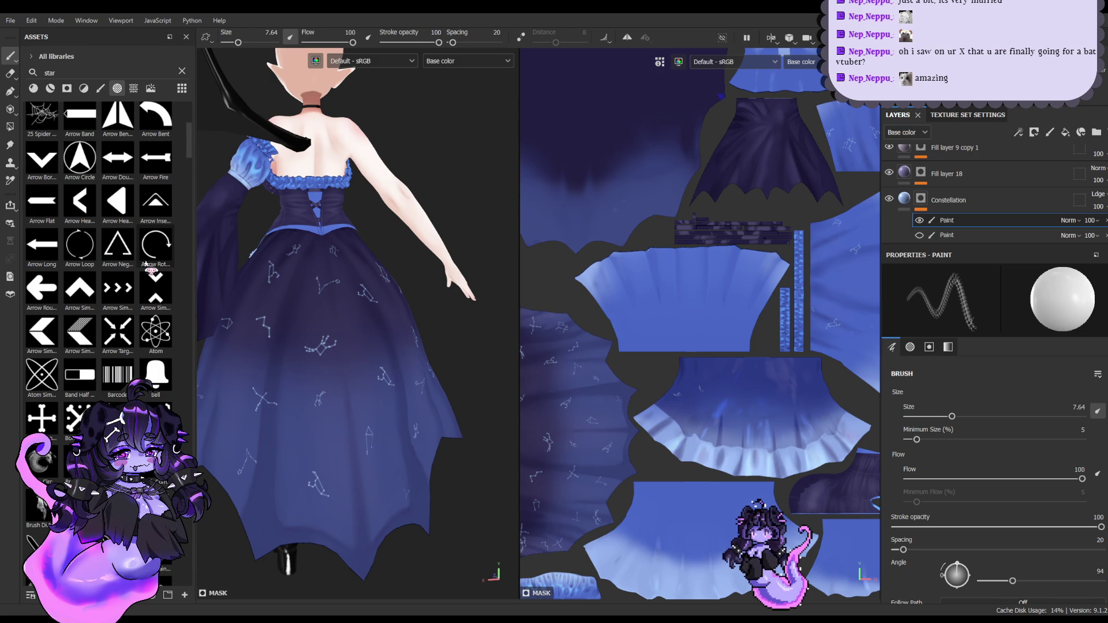
scroll(146, 264, "up", 6)
double_click(102, 70)
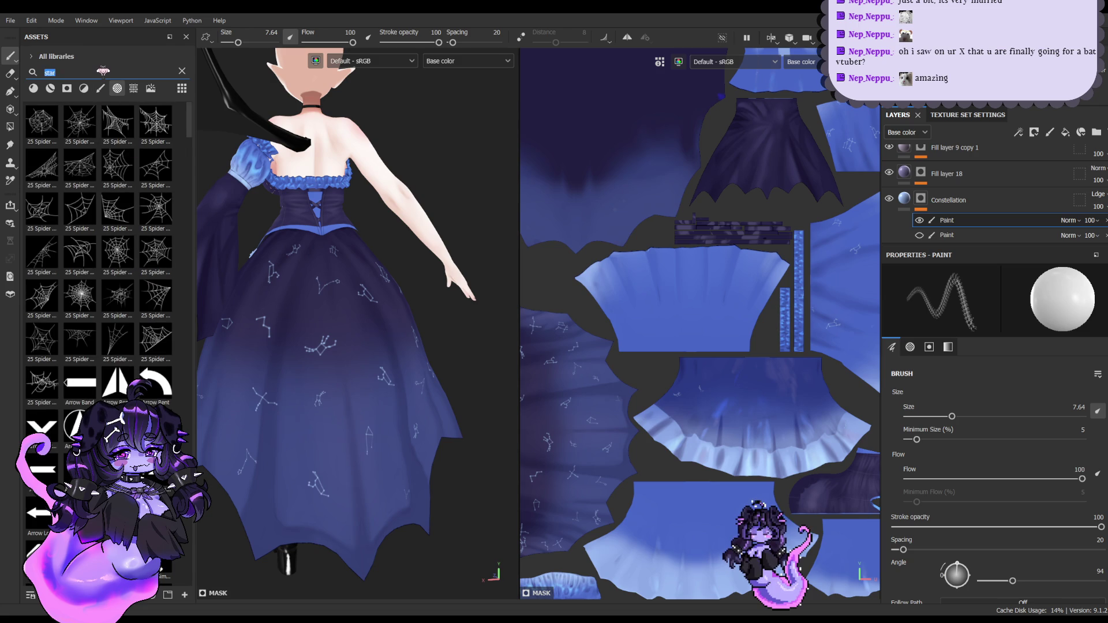
Step: Search assets for 'constel', pick a Constellation alpha, and enlarge the brush to about 10
type("constel")
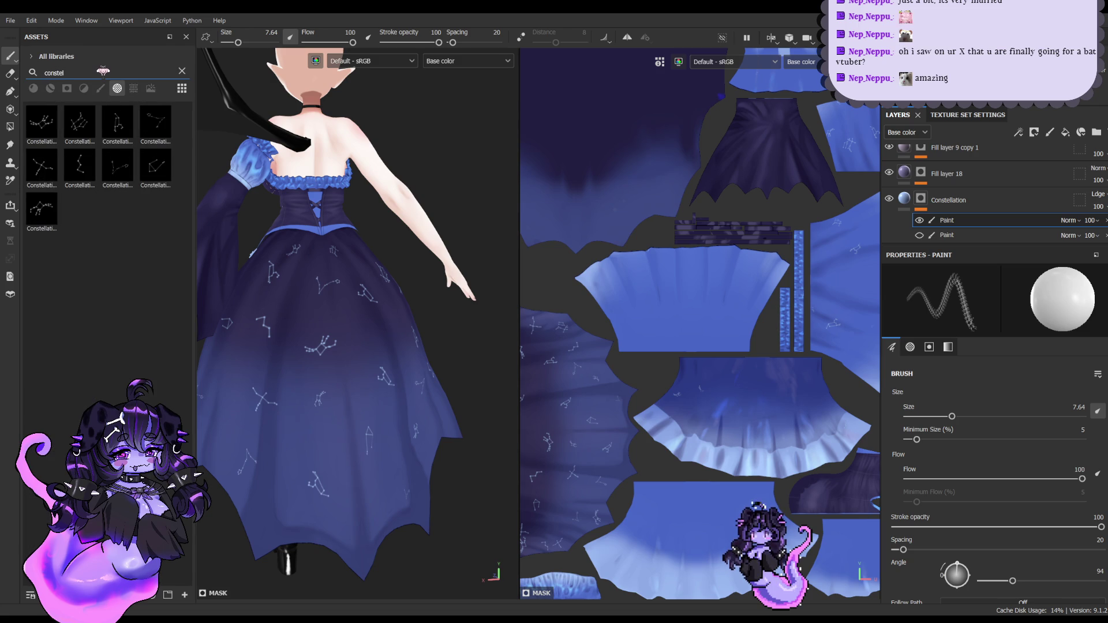
left_click(41, 122)
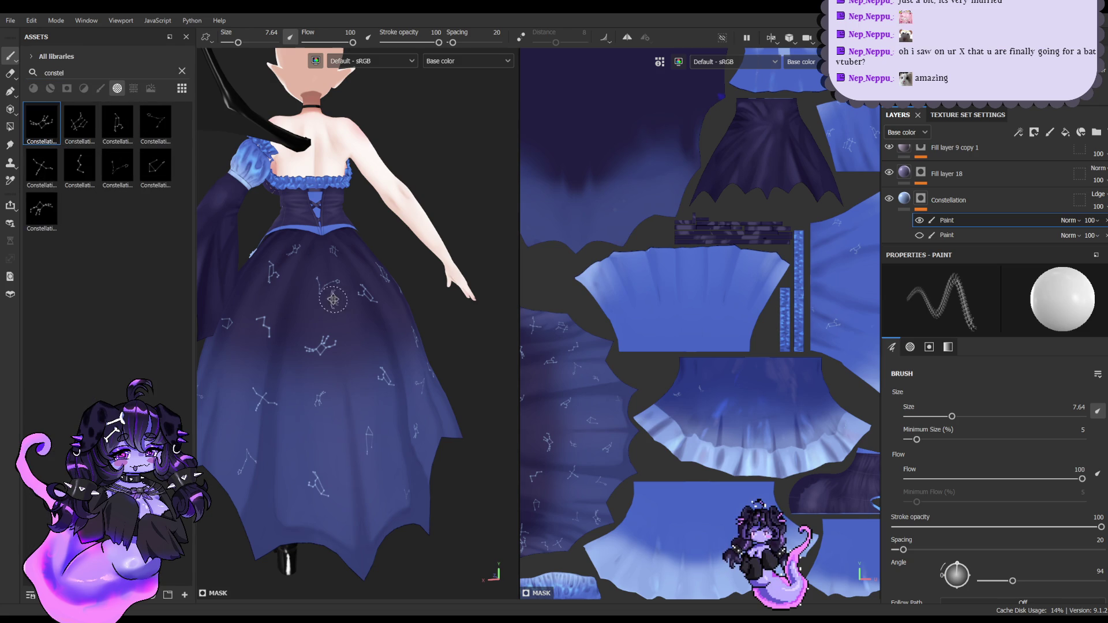
left_click_drag(333, 299, 365, 285, "alt")
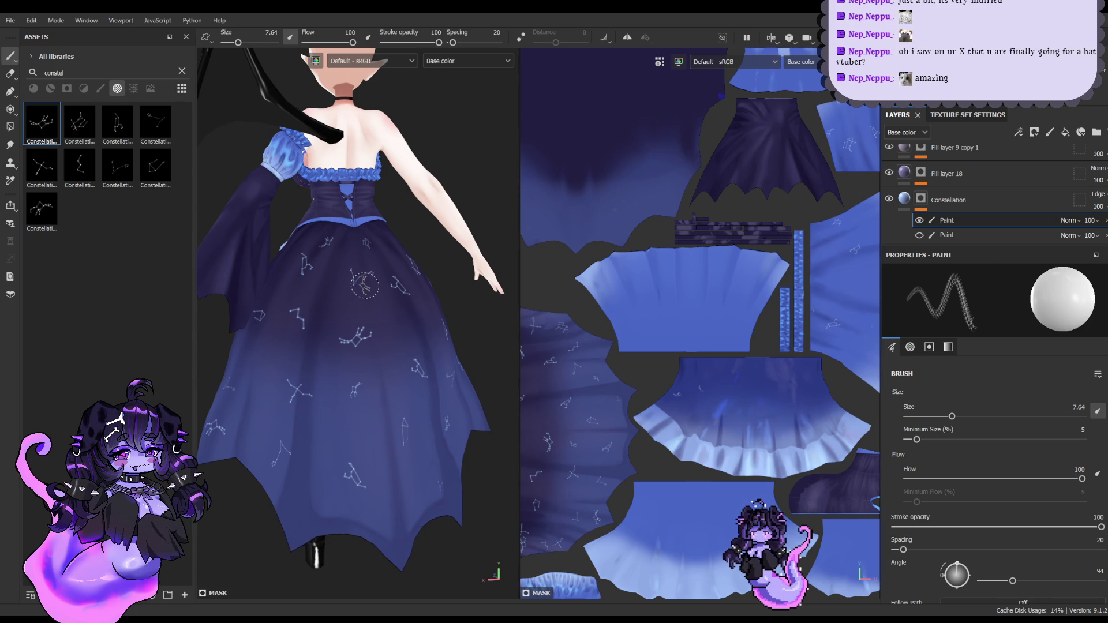
left_click(79, 167)
scroll(422, 340, "up", 3)
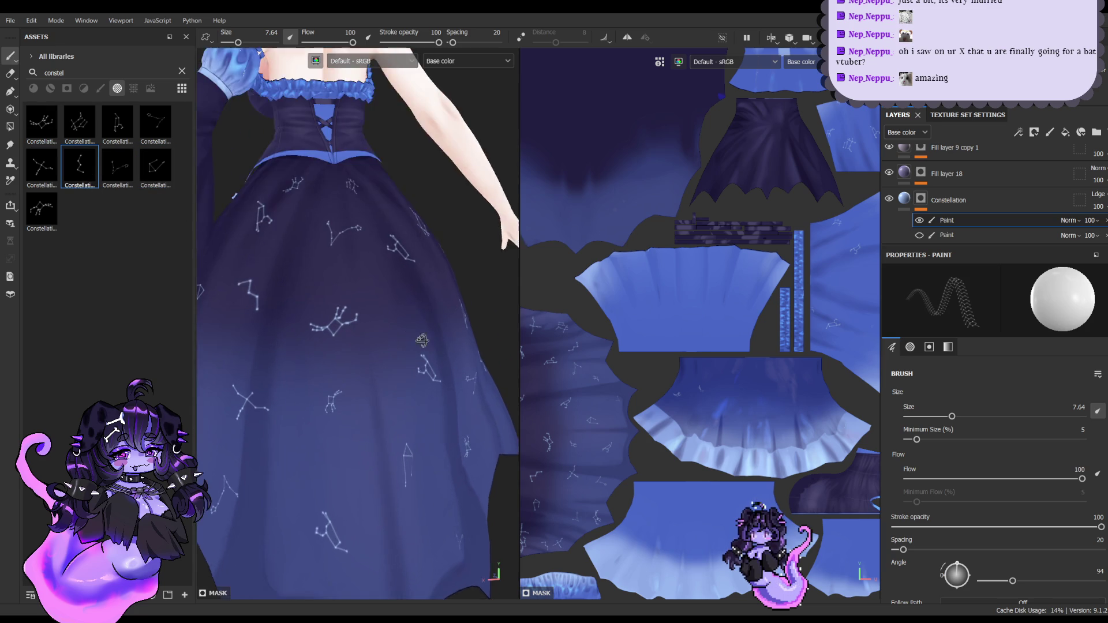
right_click_drag(422, 341, 432, 321, "ctrl")
key("f")
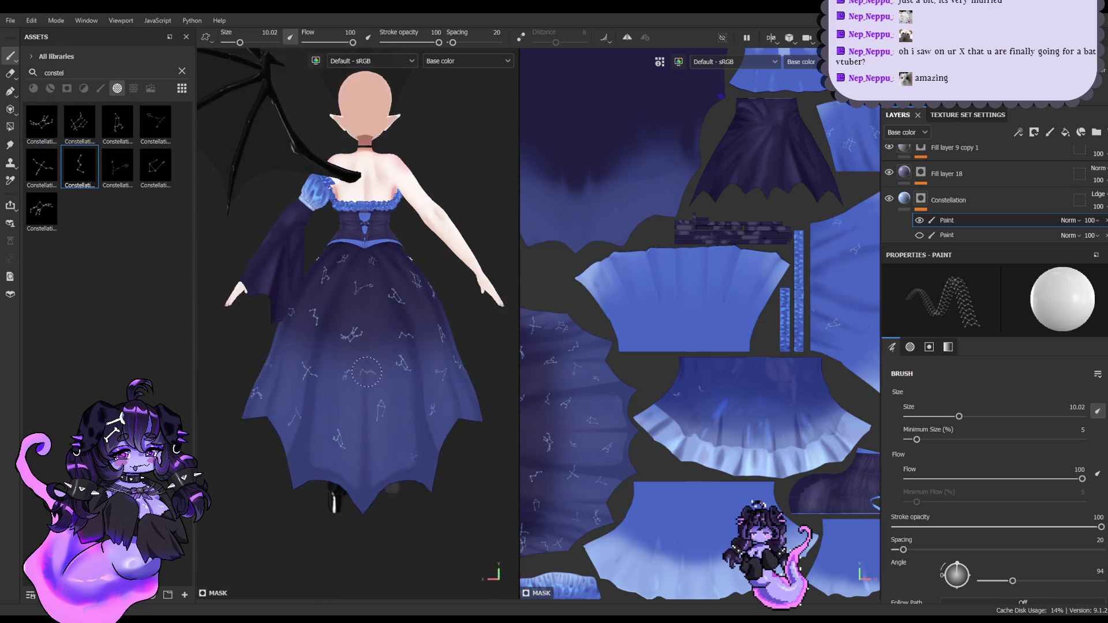
left_click_drag(367, 372, 271, 369, "alt")
Step: Try several constellation patterns and stamp one on the lower skirt tier
left_click(46, 170)
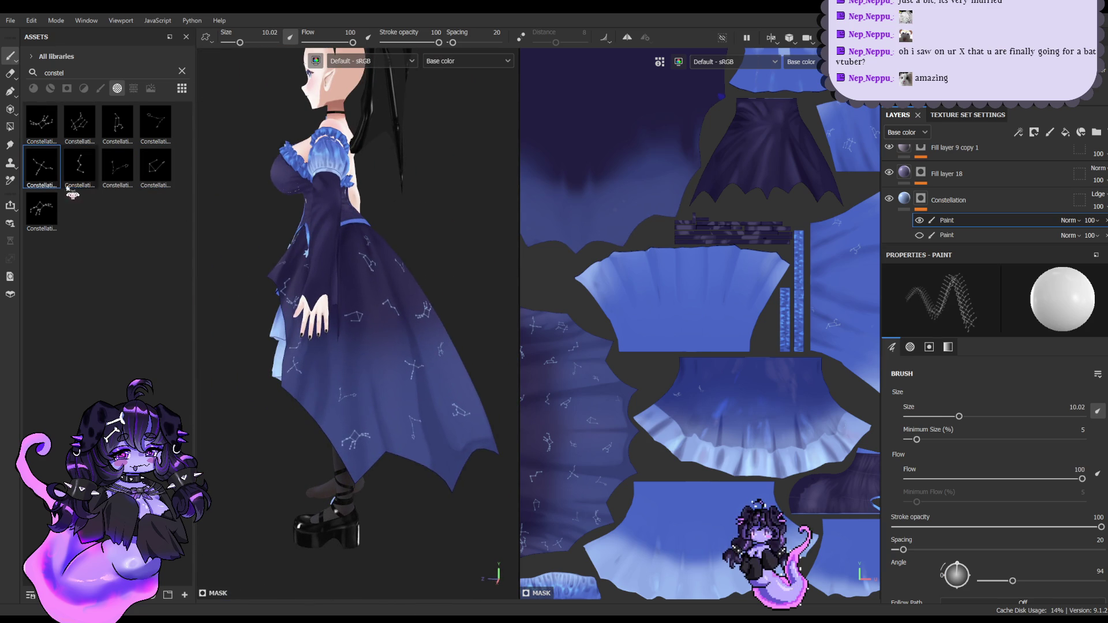
left_click_drag(381, 334, 407, 336, "alt")
scroll(407, 336, "up", 4)
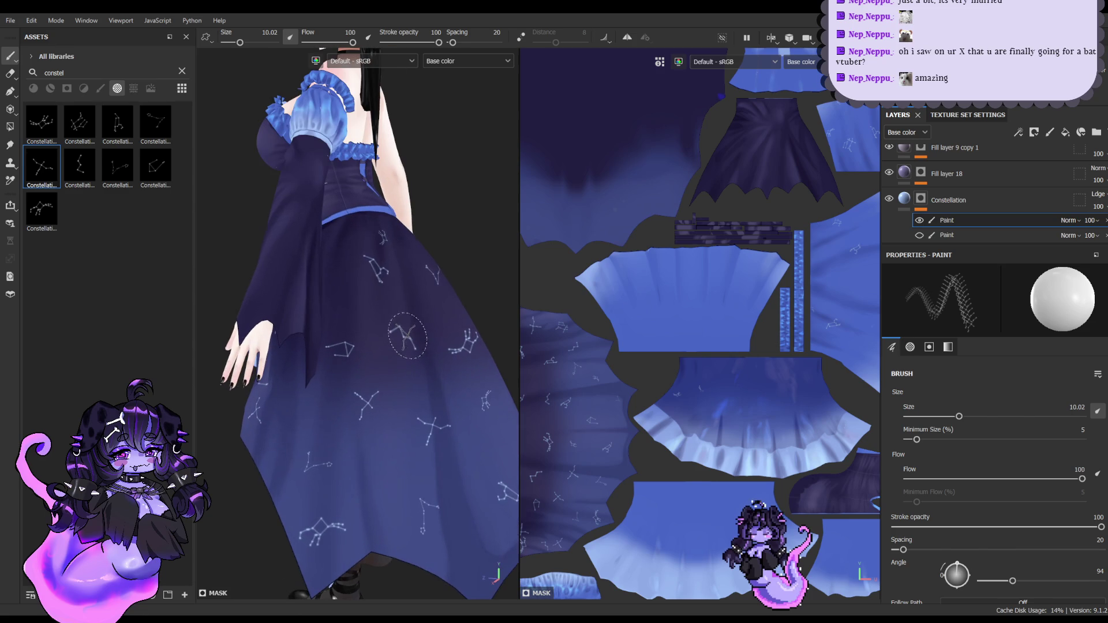
left_click(79, 123)
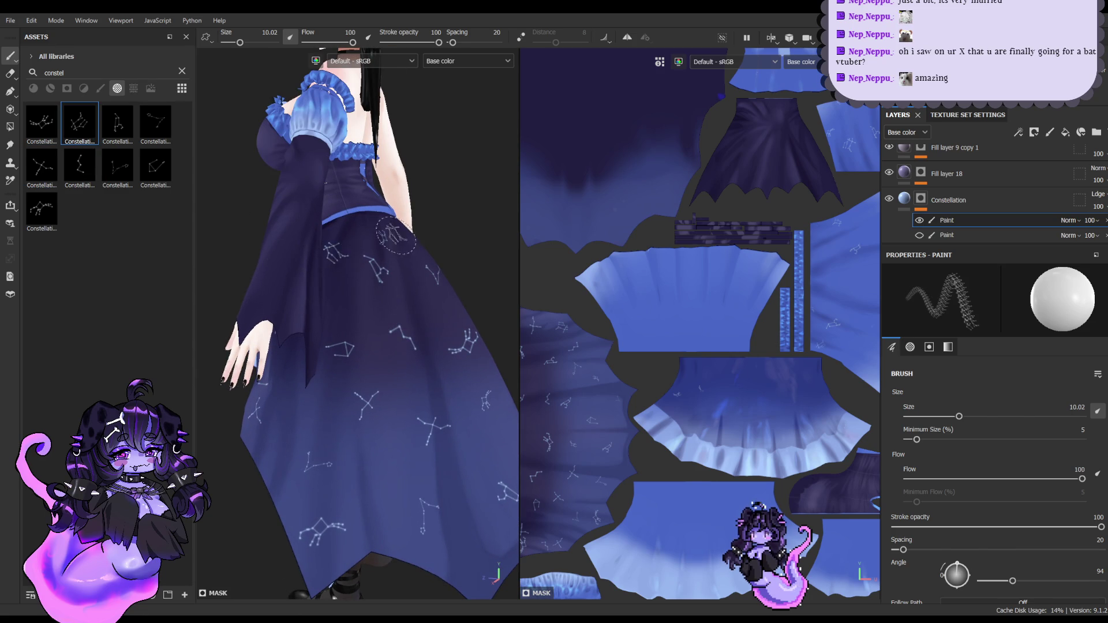
scroll(395, 235, "down", 4)
mouse_move(394, 235)
left_mouse_down("alt")
mouse_move(236, 225)
mouse_move(288, 252)
left_mouse_up("alt")
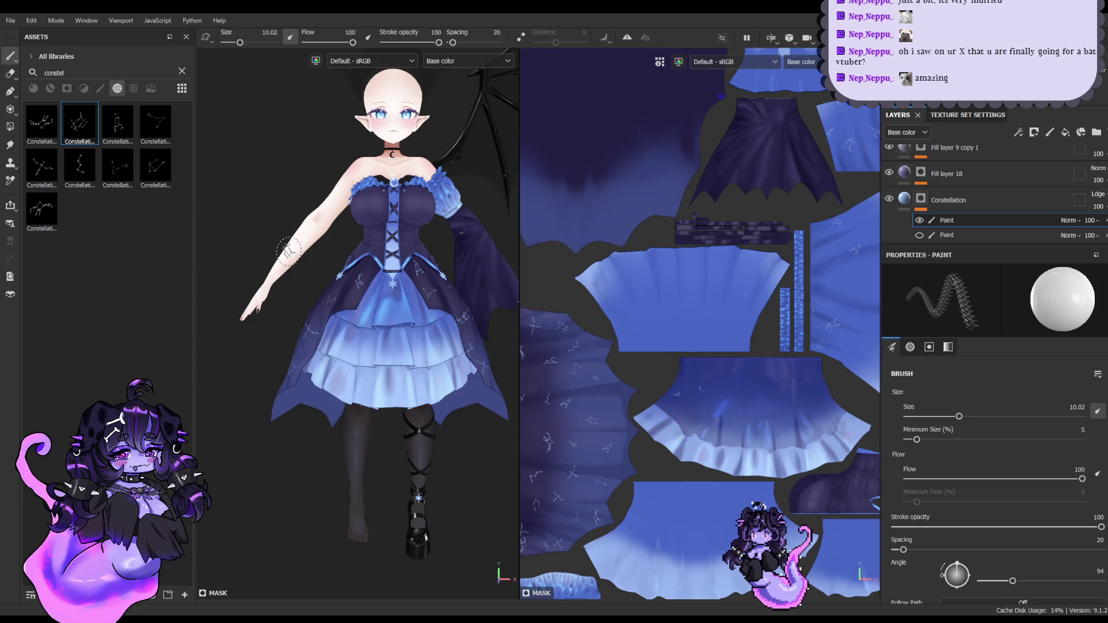
scroll(323, 306, "up", 2)
scroll(358, 360, "up", 2)
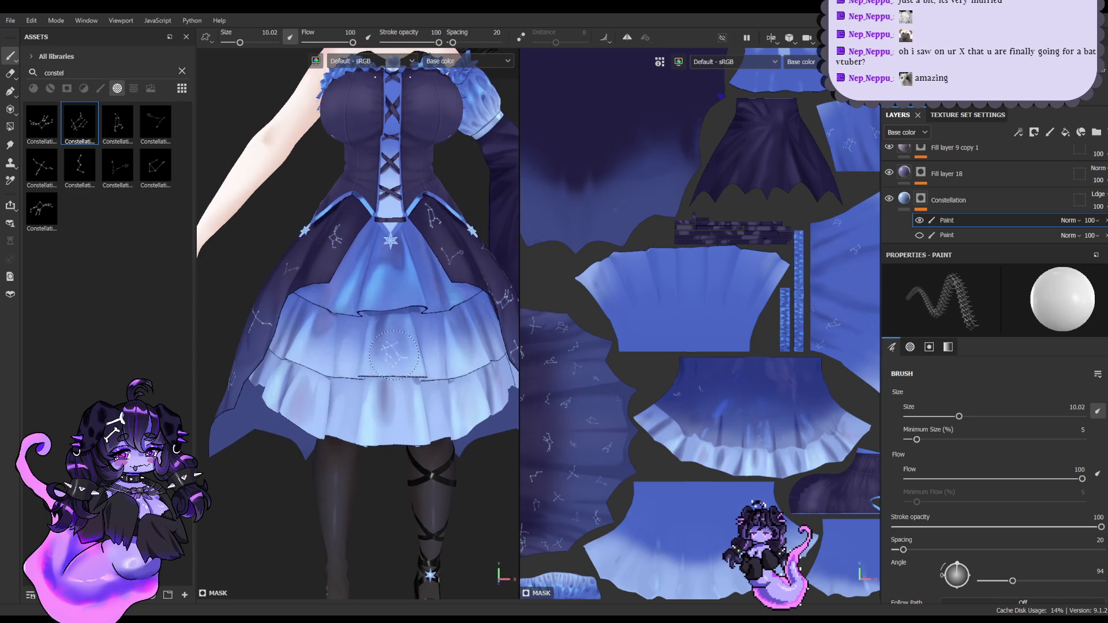
scroll(393, 354, "up", 3)
left_click(154, 140)
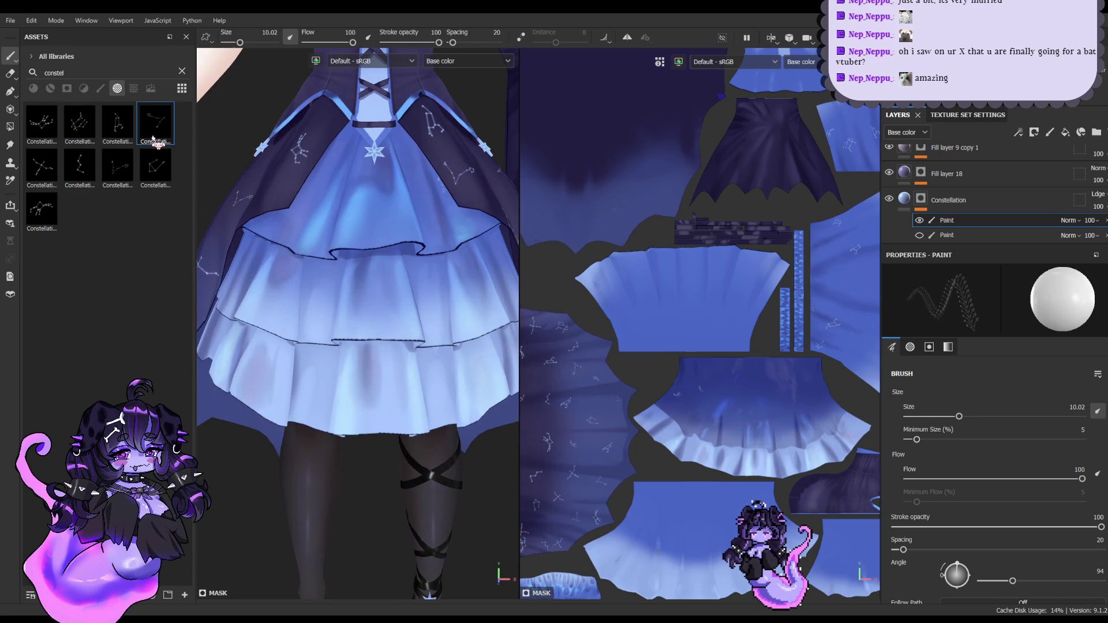
left_click(378, 304)
Step: Stamp more constellation patterns onto the pale skirt tier from a side-on view
left_click(156, 167)
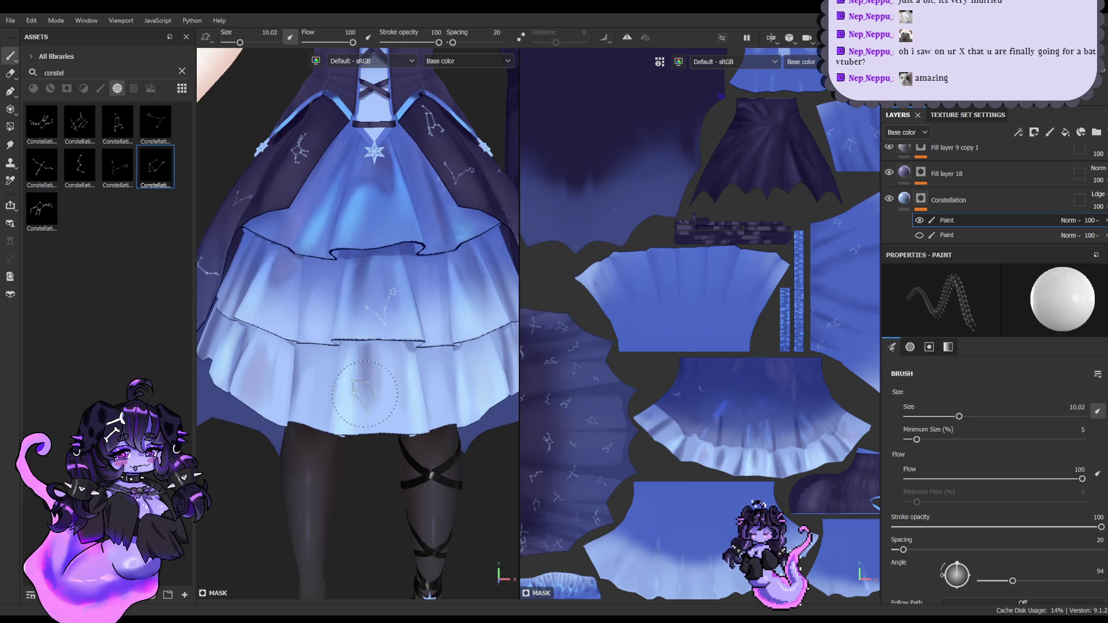
left_click(80, 173)
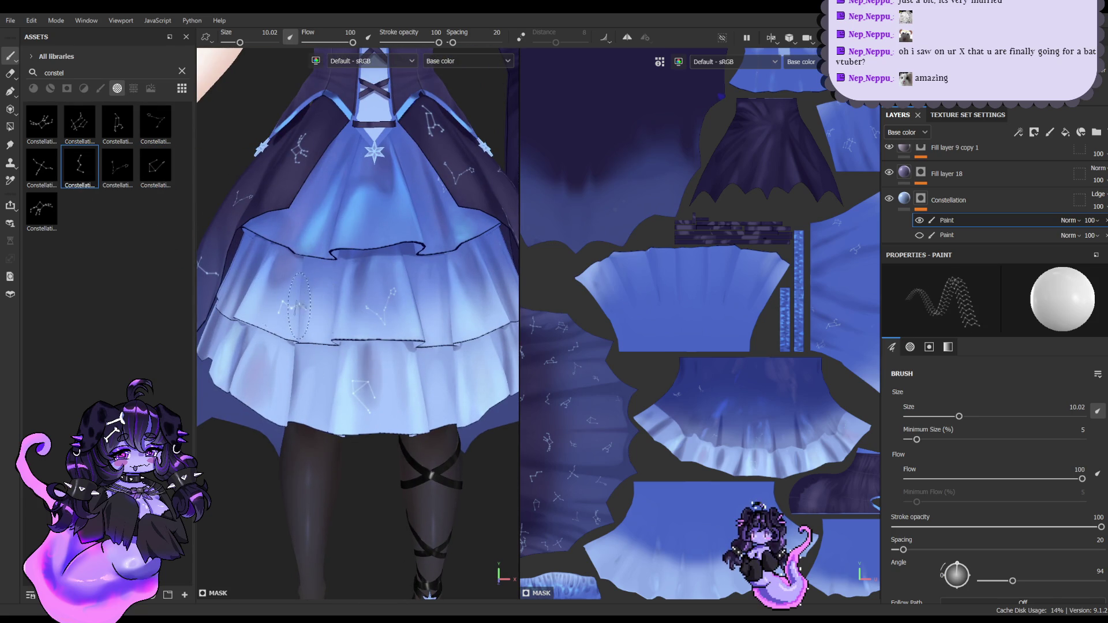
left_click(299, 306)
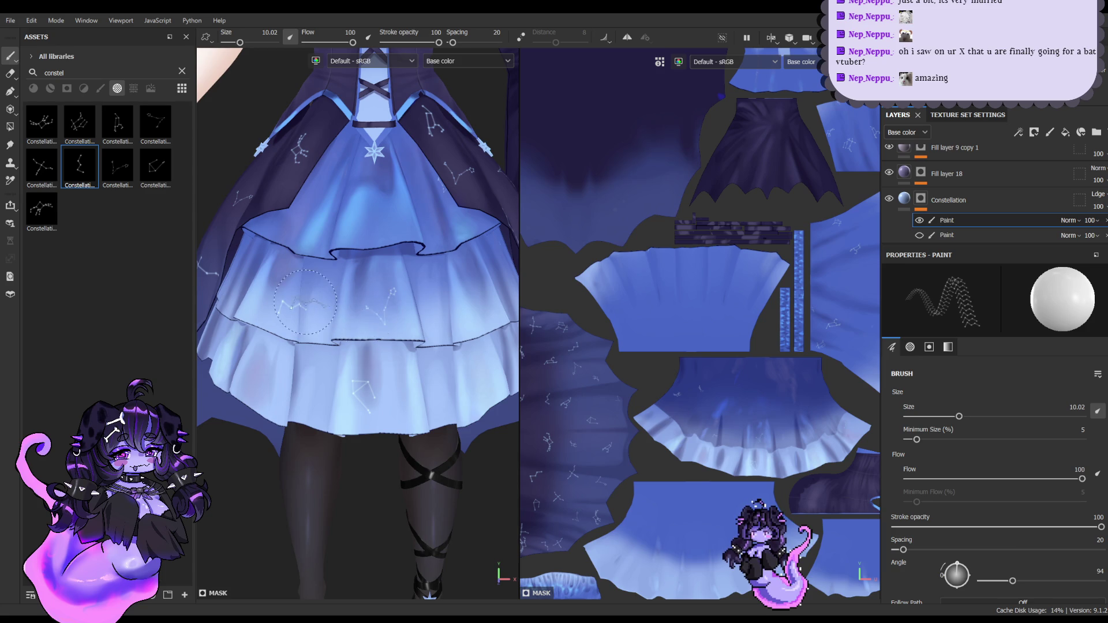
mouse_move(304, 302)
left_mouse_down("alt")
mouse_move(310, 283)
mouse_move(277, 290)
left_mouse_up("alt")
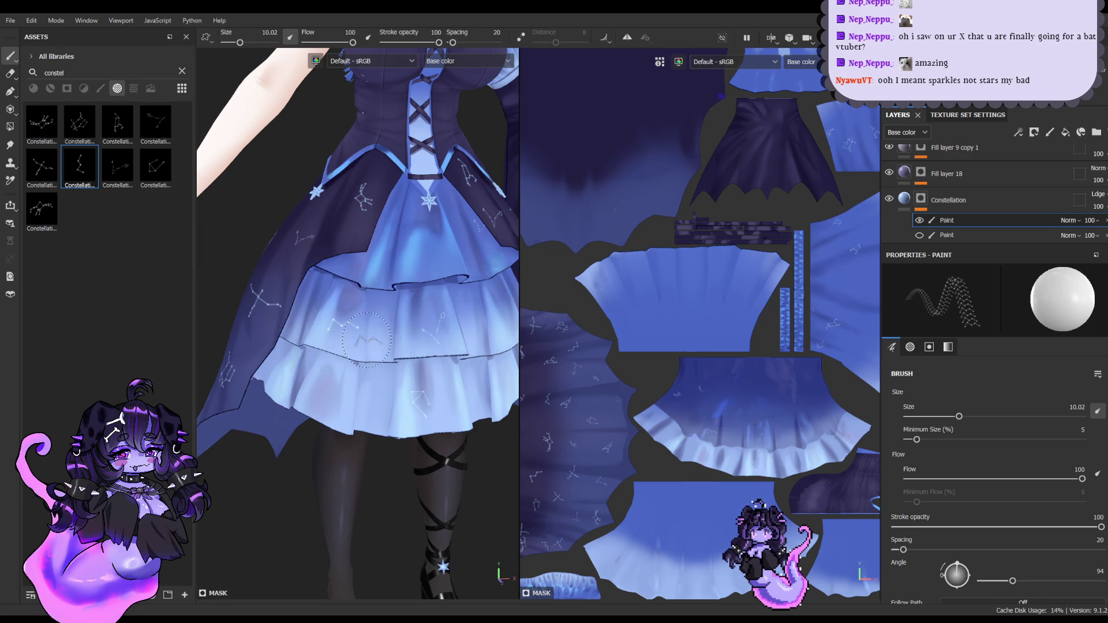
left_click(340, 330)
left_click(126, 169)
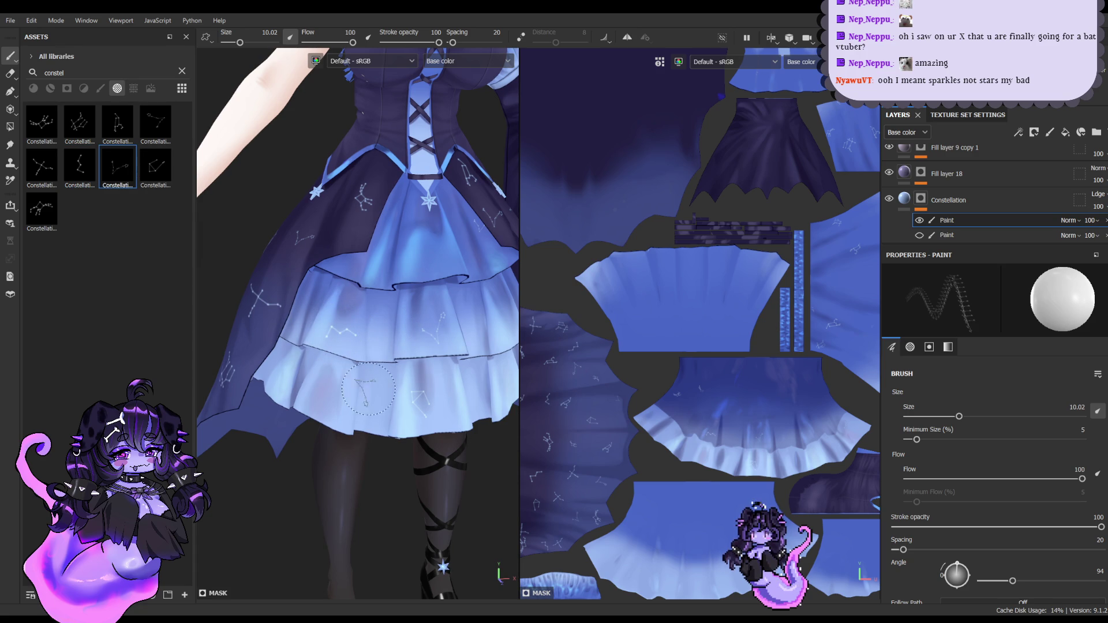
left_click_drag(368, 389, 204, 300, "alt")
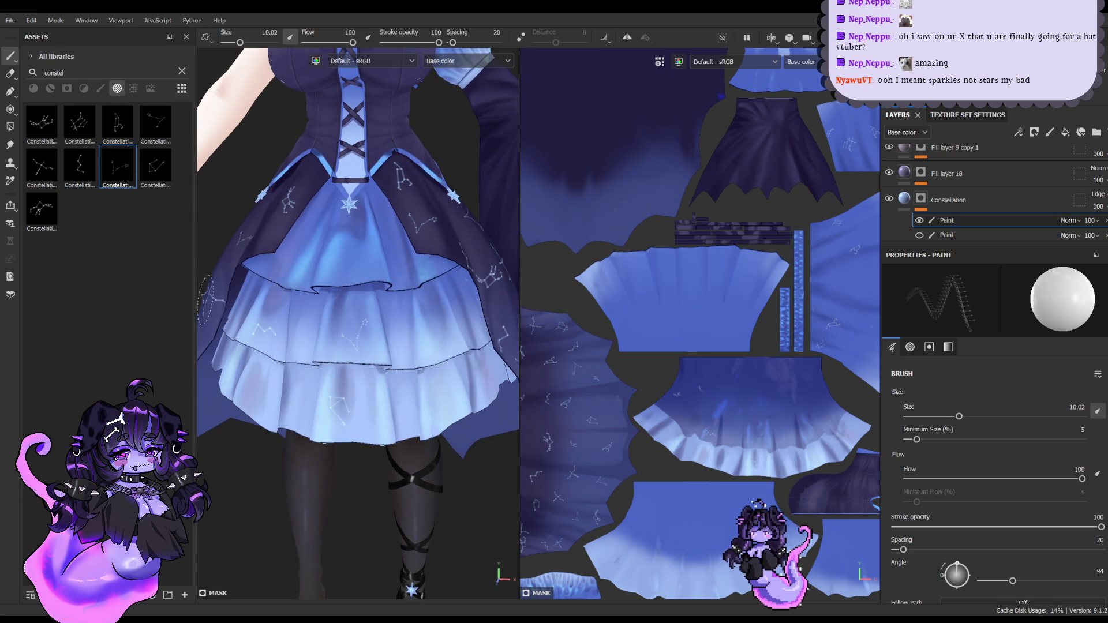
left_click(79, 125)
mouse_move(317, 383)
left_mouse_down("alt")
mouse_move(444, 404)
mouse_move(420, 401)
left_mouse_up("alt")
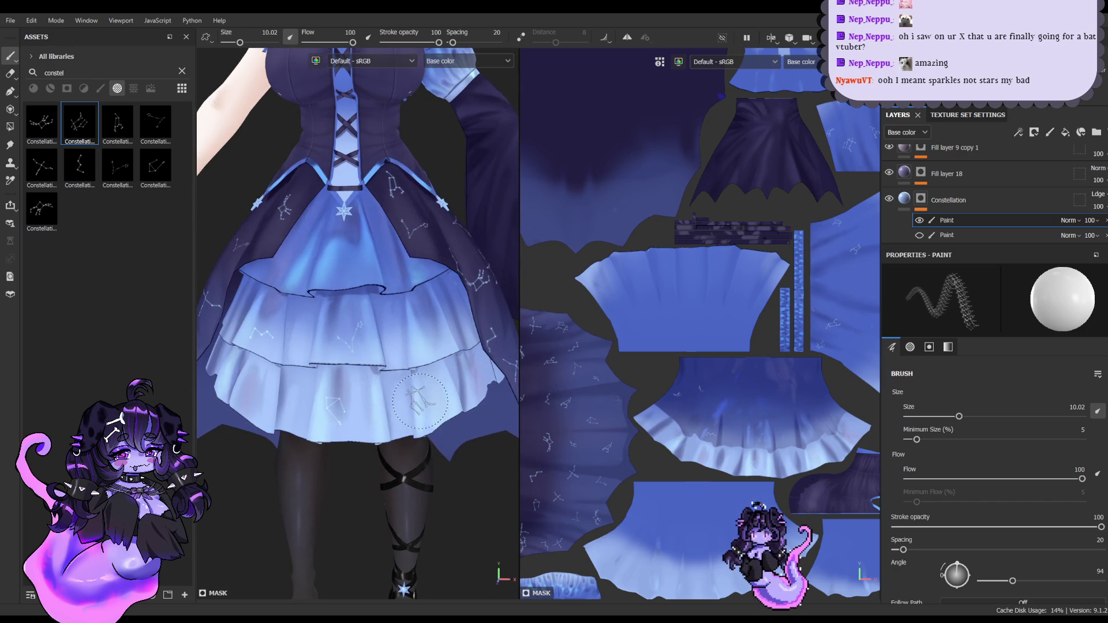
mouse_move(444, 411)
left_mouse_down("alt")
mouse_move(412, 396)
mouse_move(443, 416)
left_mouse_up("alt")
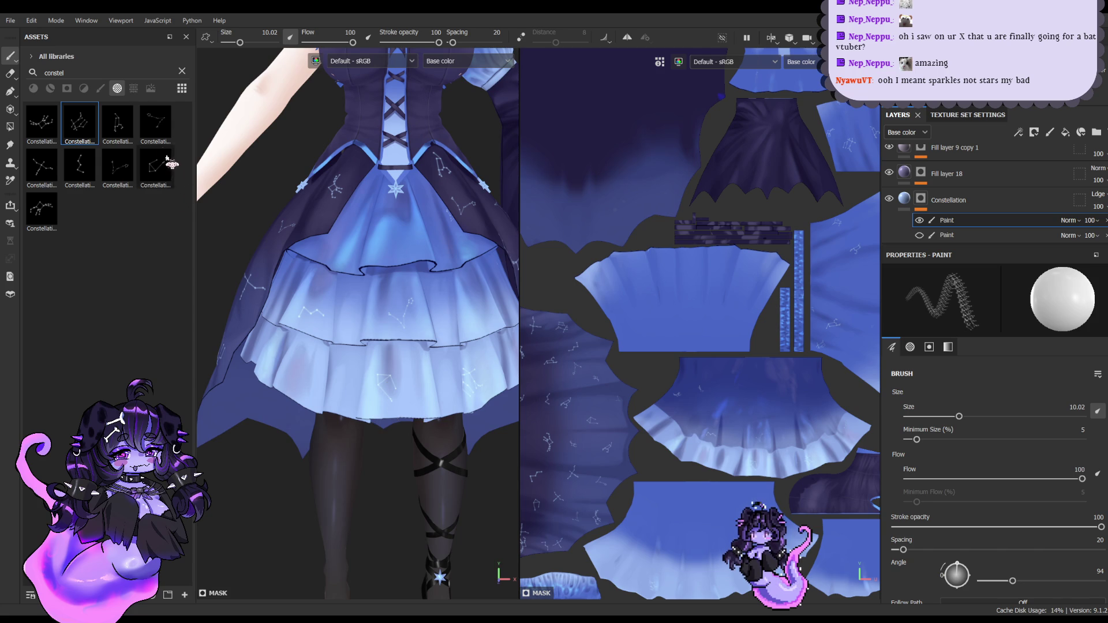
Step: Cycle through further constellation patterns while orbiting around the skirt and cape
left_click(156, 123)
middle_click_drag(332, 291, 343, 311, "alt")
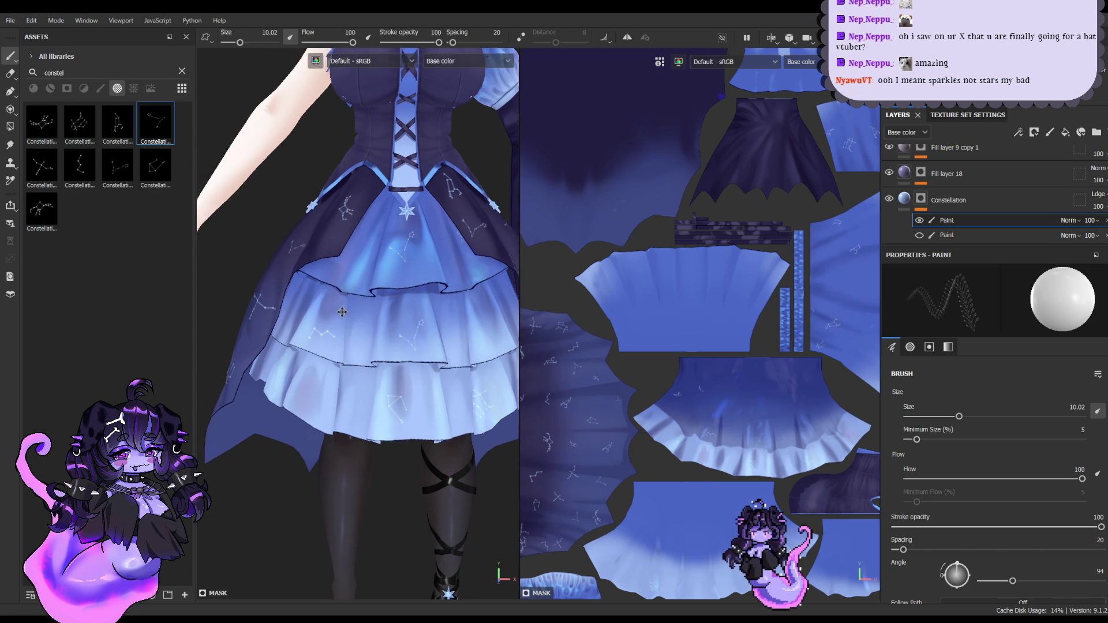
left_click_drag(342, 312, 351, 317, "alt")
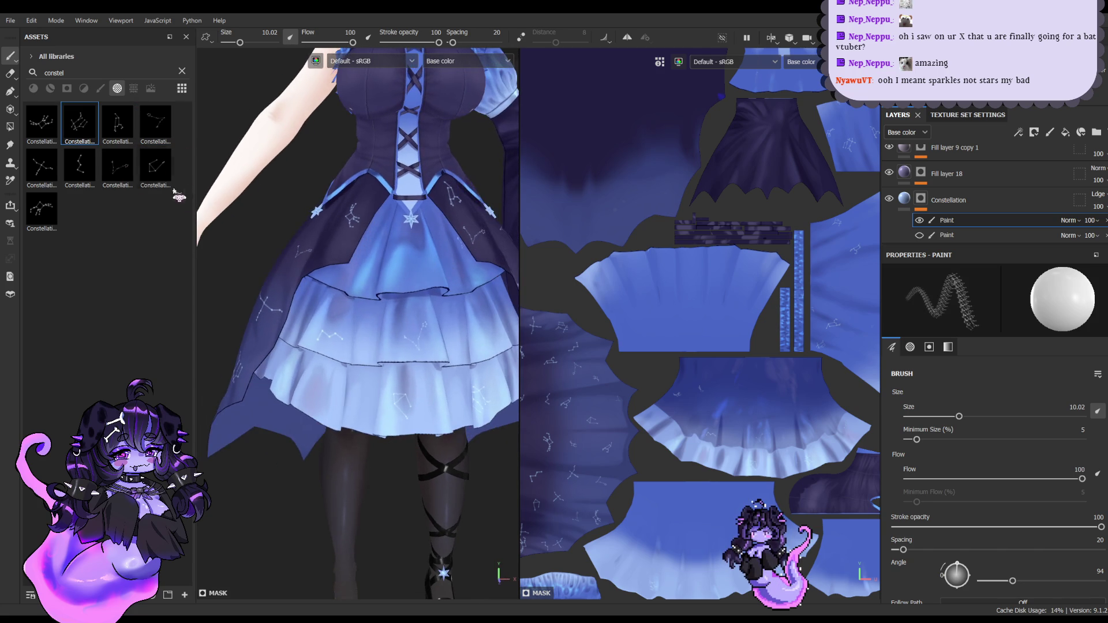
left_click(155, 166)
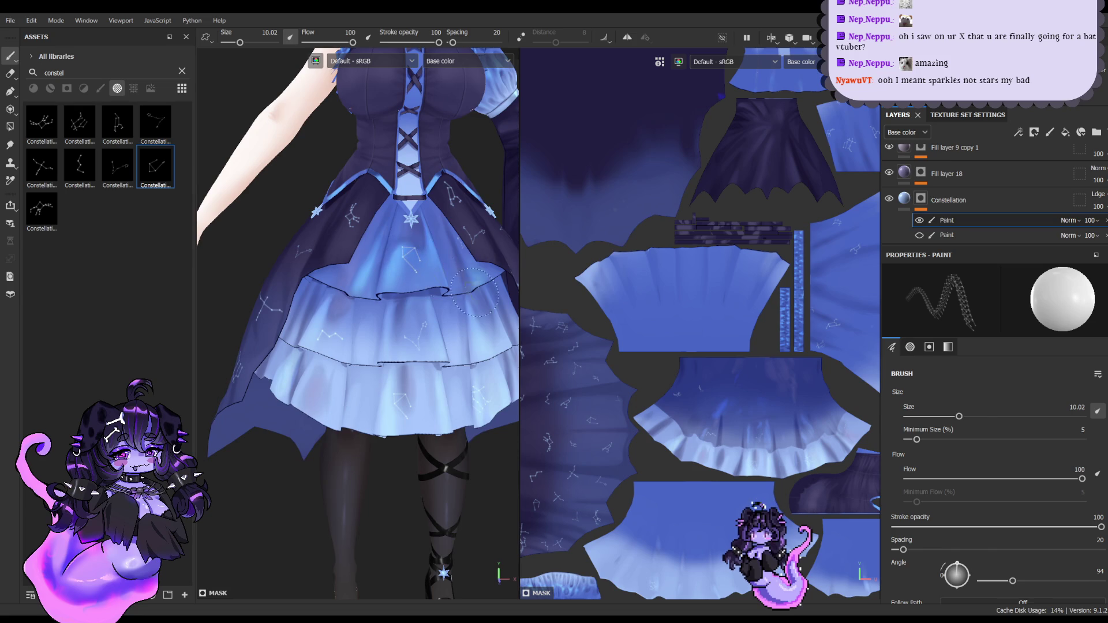
left_click_drag(474, 291, 456, 296, "alt")
left_click(49, 173)
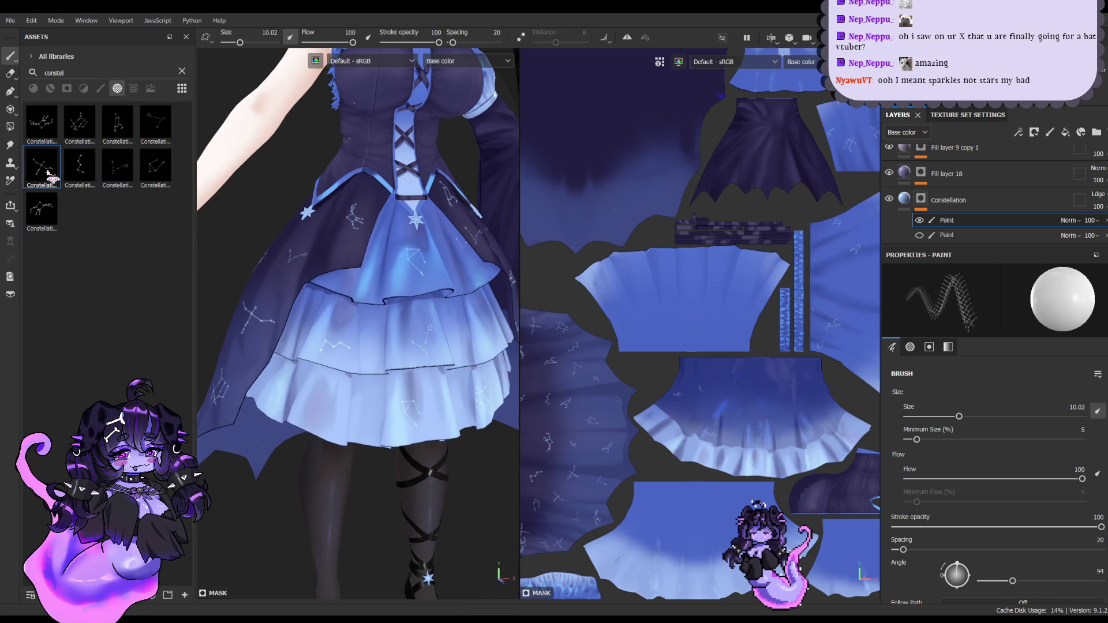
mouse_move(312, 397)
left_mouse_down("alt")
mouse_move(364, 413)
mouse_move(341, 385)
left_mouse_up("alt")
left_click(42, 210)
middle_click_drag(331, 358, 302, 379, "alt")
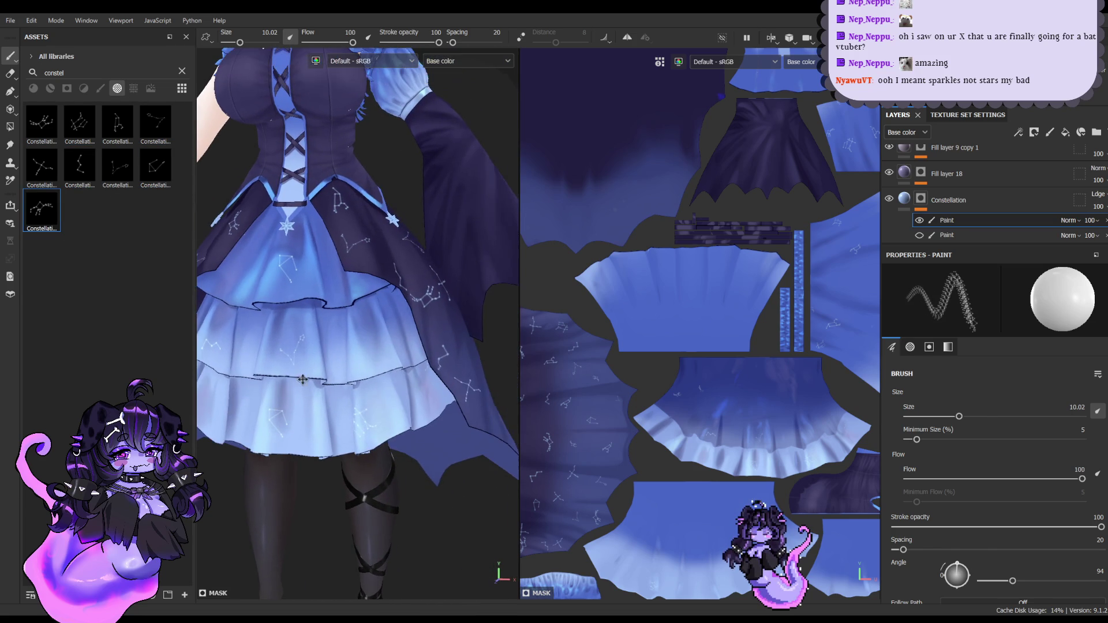
left_click_drag(335, 415, 343, 389, "alt")
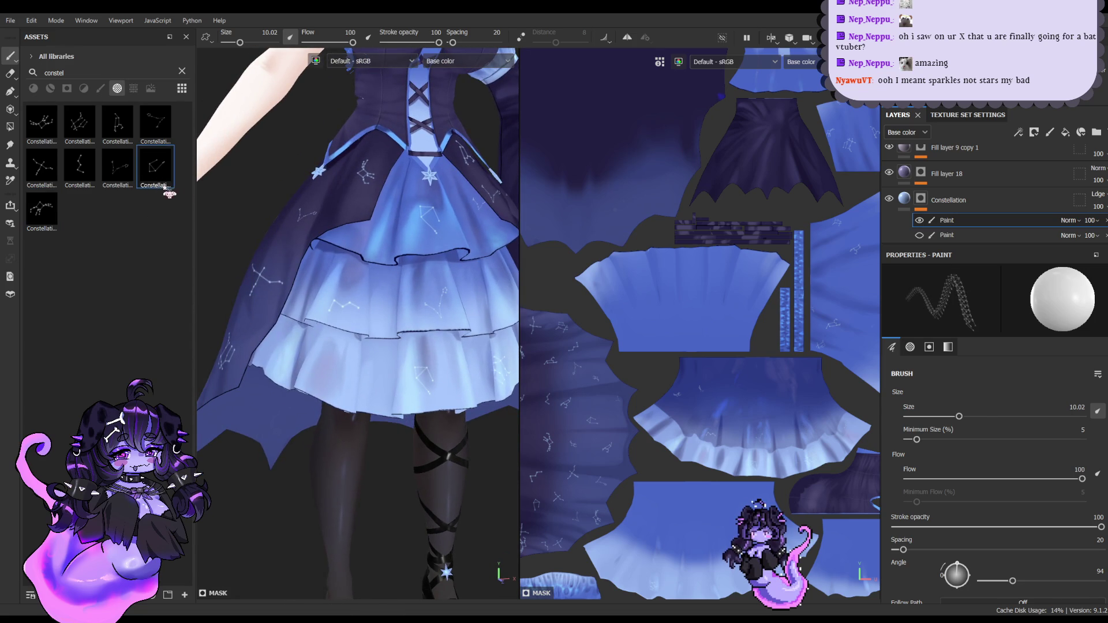
Step: Choose another constellation and set the stamp angle to 25, returning to a frontal view
left_click(117, 168)
mouse_move(380, 347)
left_mouse_down("alt")
mouse_move(411, 308)
mouse_move(355, 330)
left_mouse_up("alt")
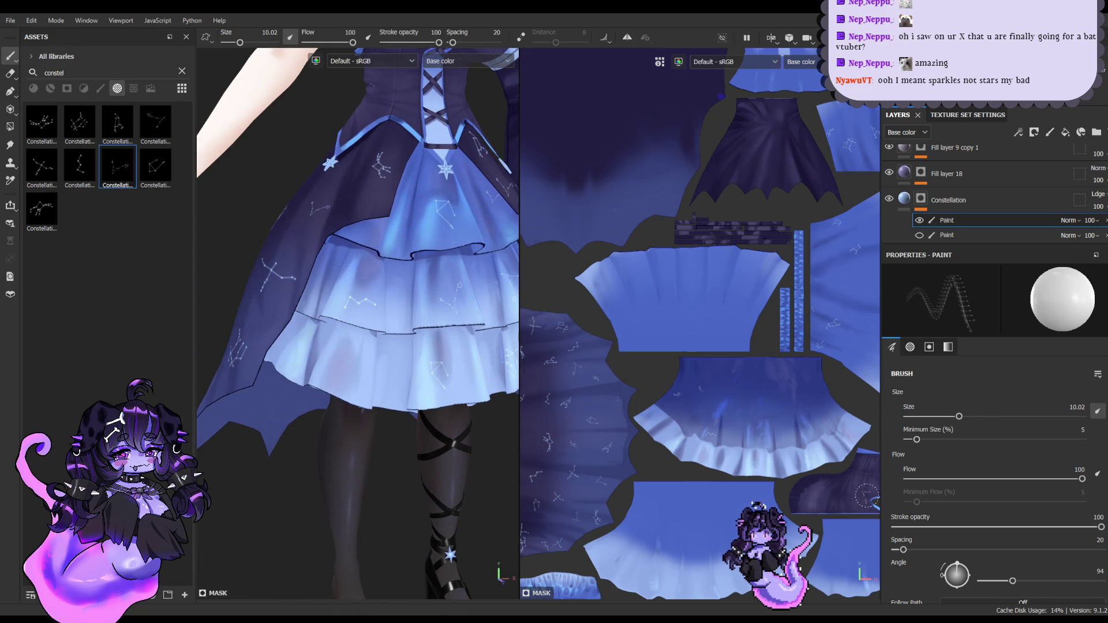
left_click_drag(1009, 582, 990, 580)
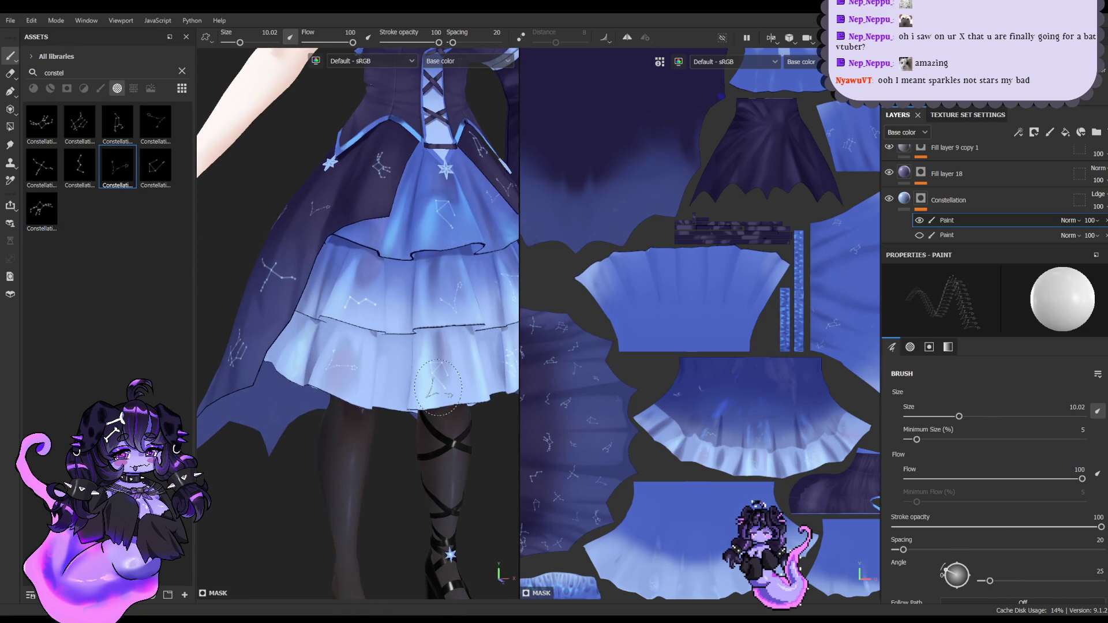
mouse_move(433, 392)
left_mouse_down("alt")
mouse_move(378, 402)
mouse_move(388, 402)
left_mouse_up("alt")
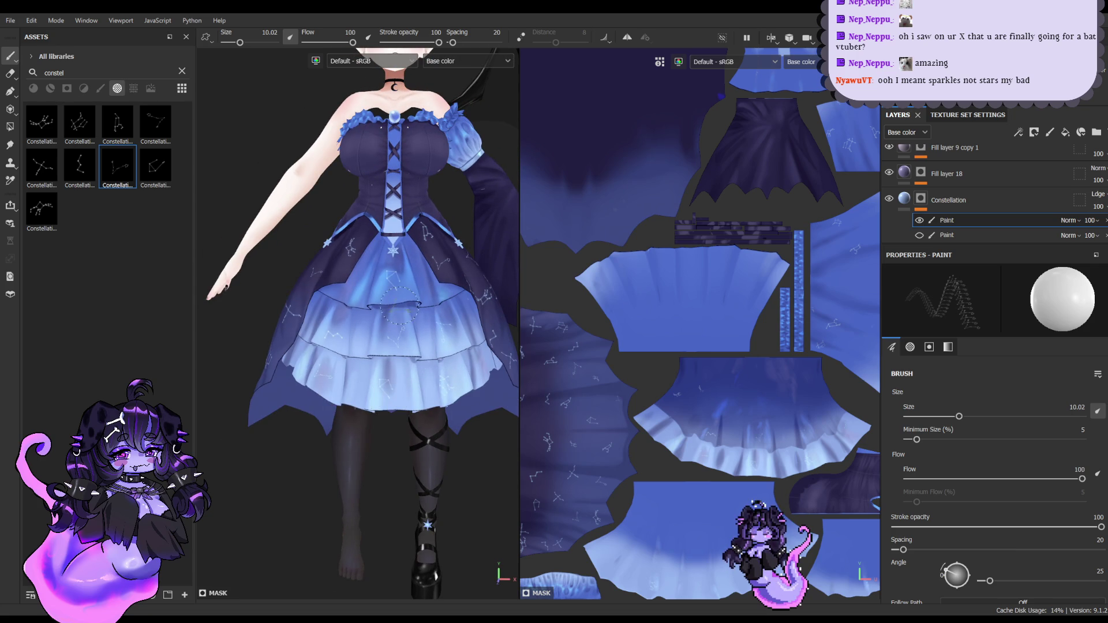
left_click_drag(399, 305, 314, 309, "alt")
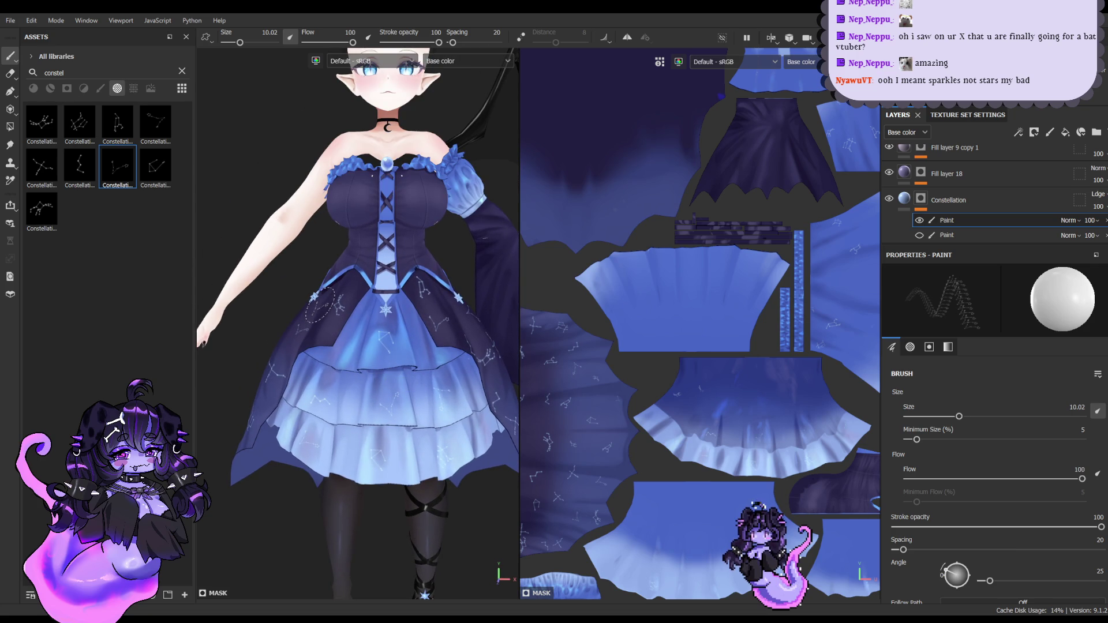
Step: Pick the first constellation pattern and reset the stamp angle to 0
left_click(79, 122)
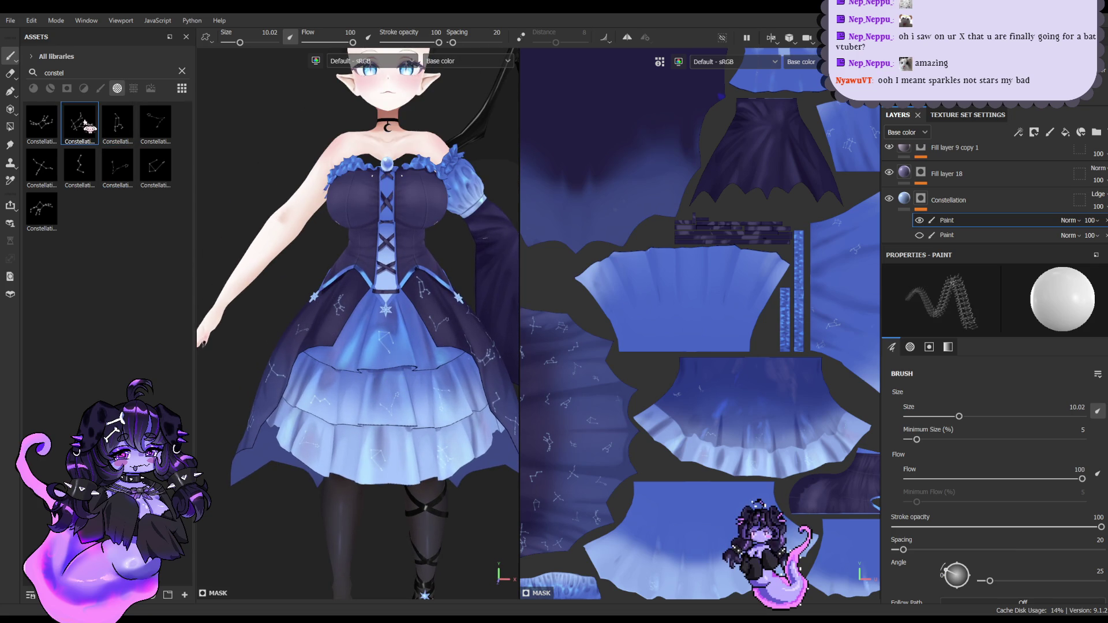
left_click(53, 121)
scroll(311, 362, "up", 2)
scroll(310, 362, "up", 2)
scroll(310, 363, "up", 1)
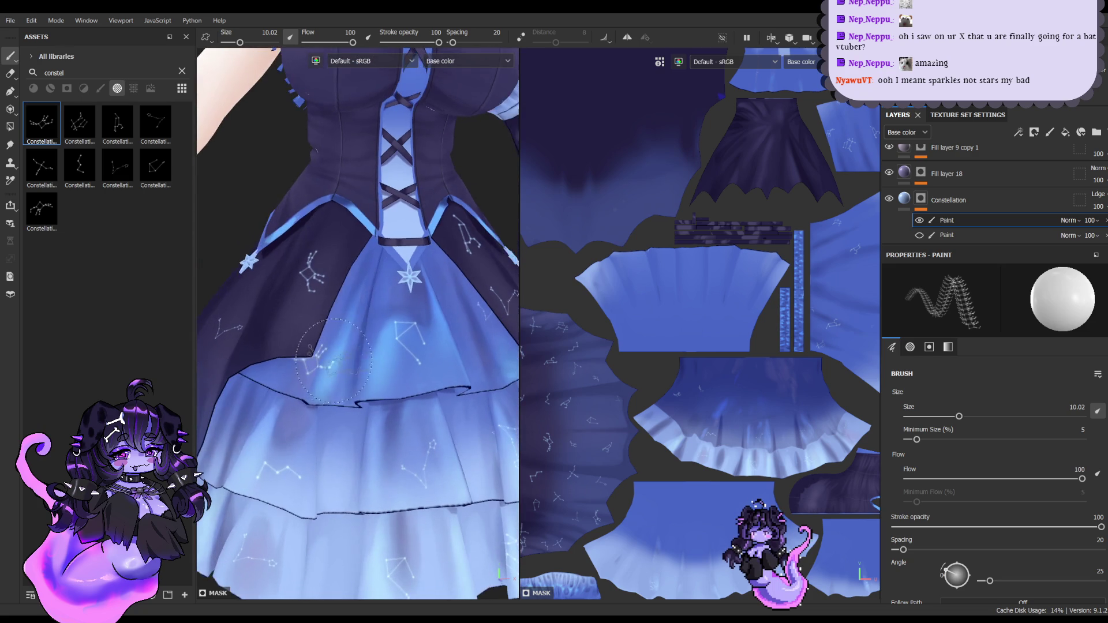
scroll(311, 363, "up", 1)
left_click_drag(310, 363, 315, 354, "alt")
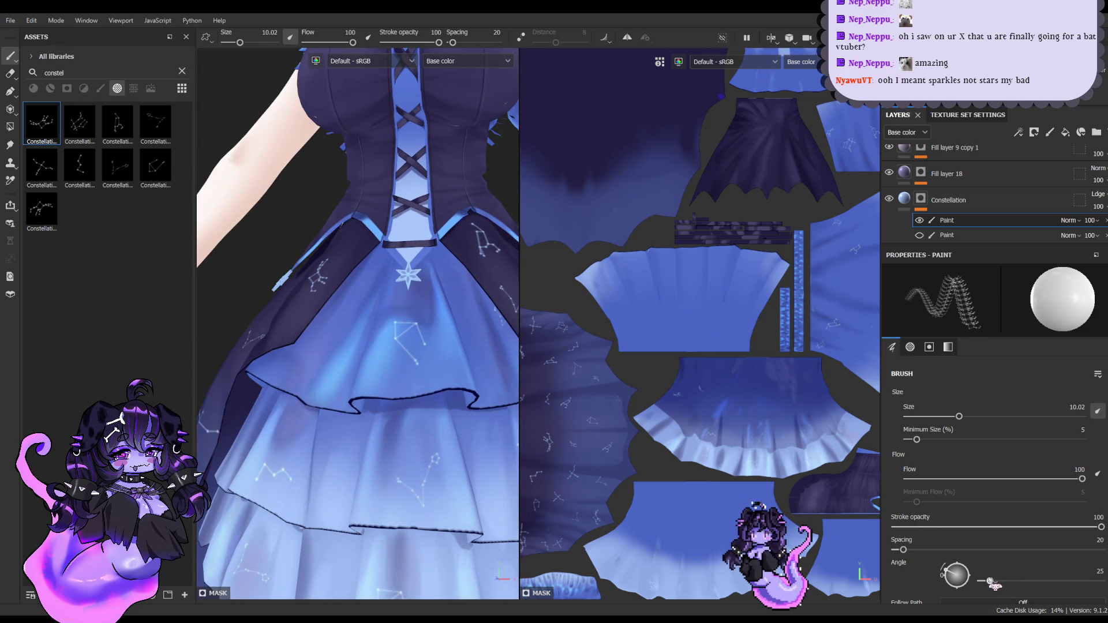
left_click_drag(990, 581, 968, 581)
left_click_drag(319, 344, 373, 385, "alt")
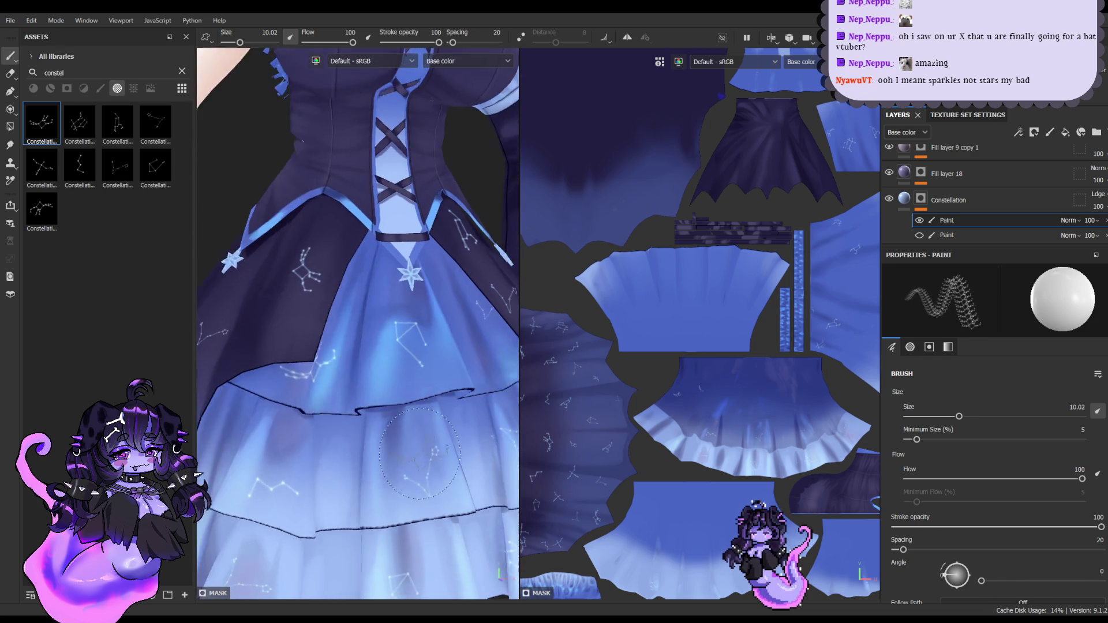
scroll(372, 385, "down", 2)
scroll(372, 385, "up", 1)
scroll(372, 385, "up", 2)
Step: Stamp the last constellation pattern onto the skirt, viewing the dress from several angles
left_click(41, 211)
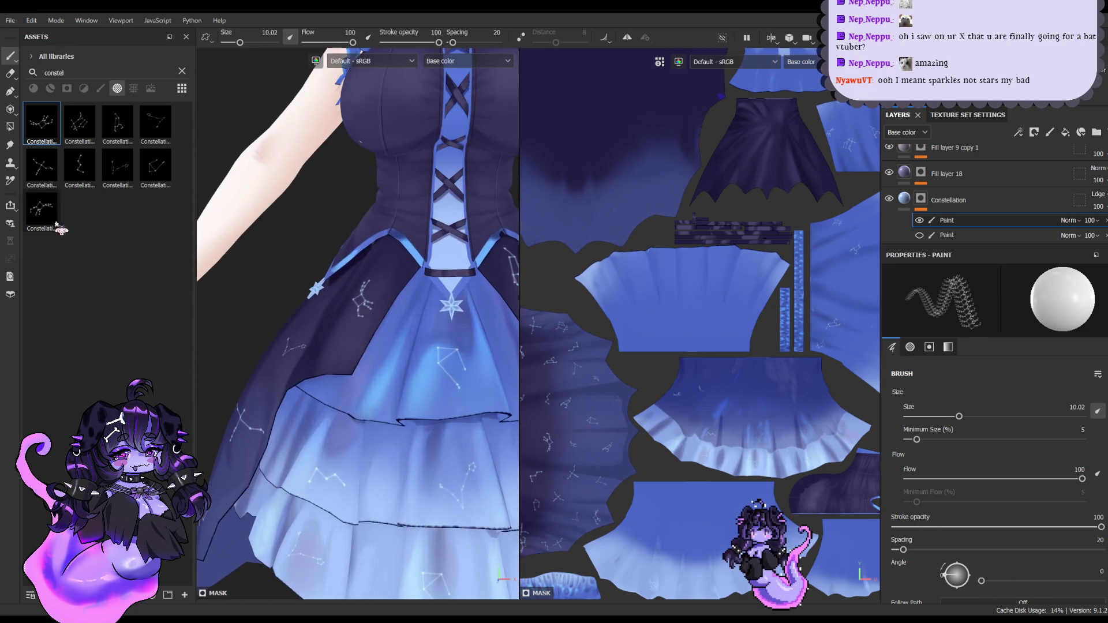
mouse_move(369, 323)
left_mouse_down("alt")
mouse_move(394, 372)
mouse_move(352, 352)
mouse_move(365, 329)
mouse_move(293, 331)
left_mouse_up("alt")
scroll(394, 372, "up", 3)
scroll(403, 368, "down", 3)
scroll(352, 352, "up", 3)
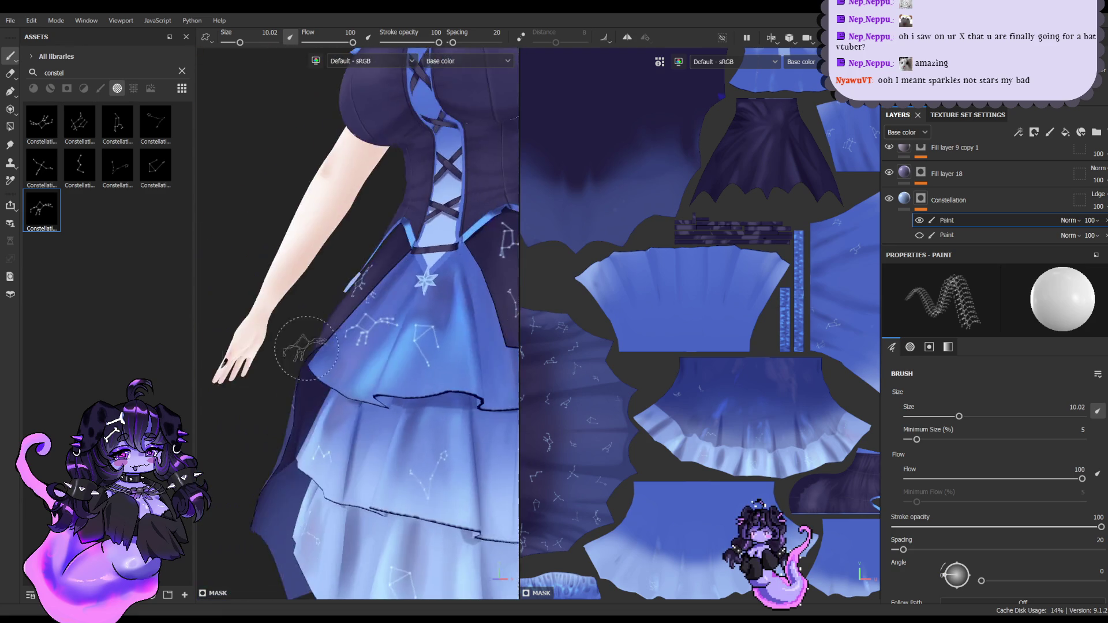
right_click_drag(294, 330, 294, 277, "alt")
scroll(455, 412, "up", 2)
scroll(457, 410, "up", 2)
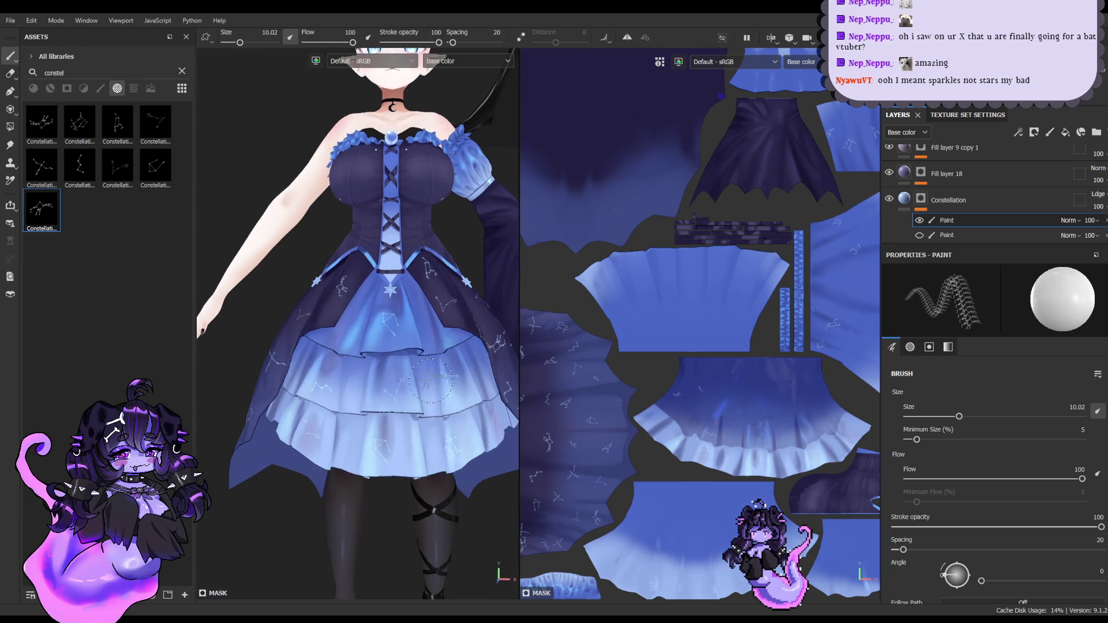
scroll(421, 342, "up", 2)
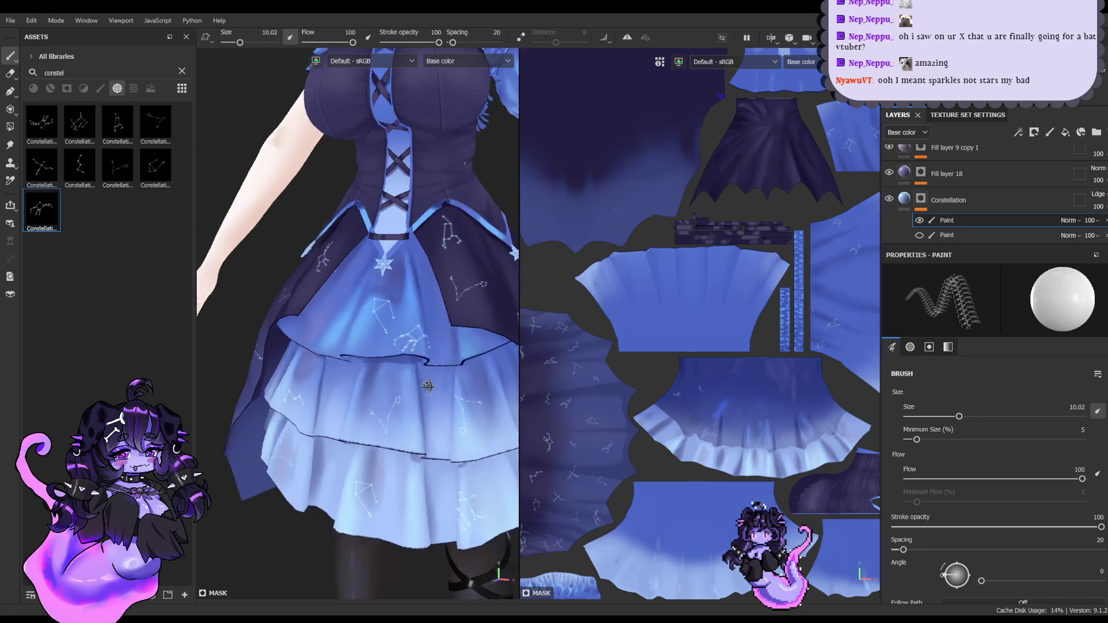
scroll(412, 332, "up", 3)
left_click_drag(428, 375, 467, 389, "alt")
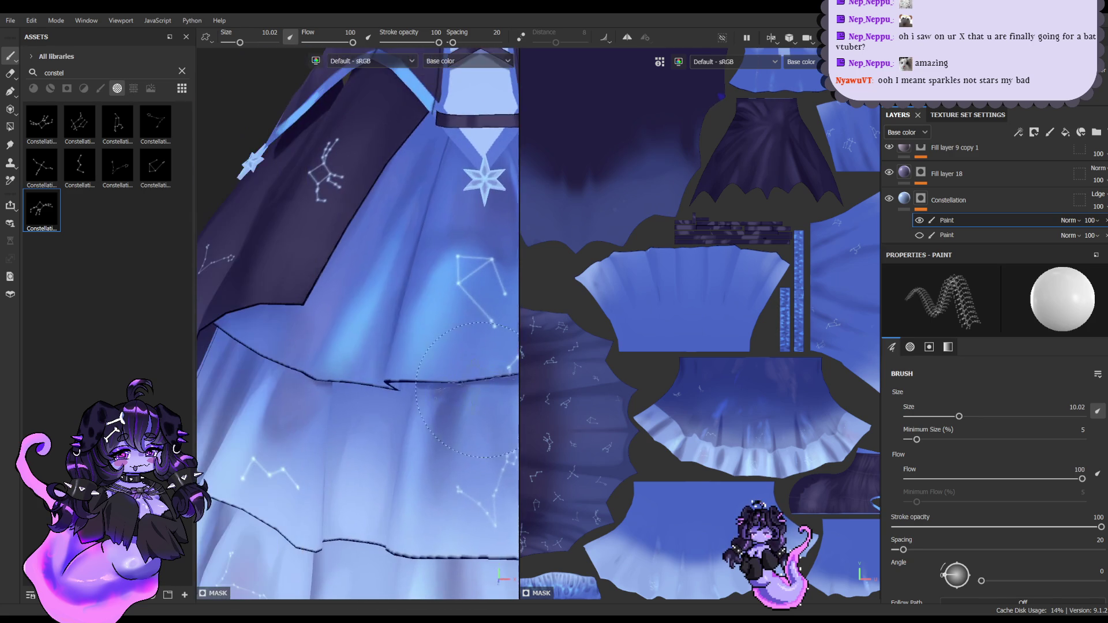
scroll(410, 346, "down", 5)
scroll(439, 337, "up", 1)
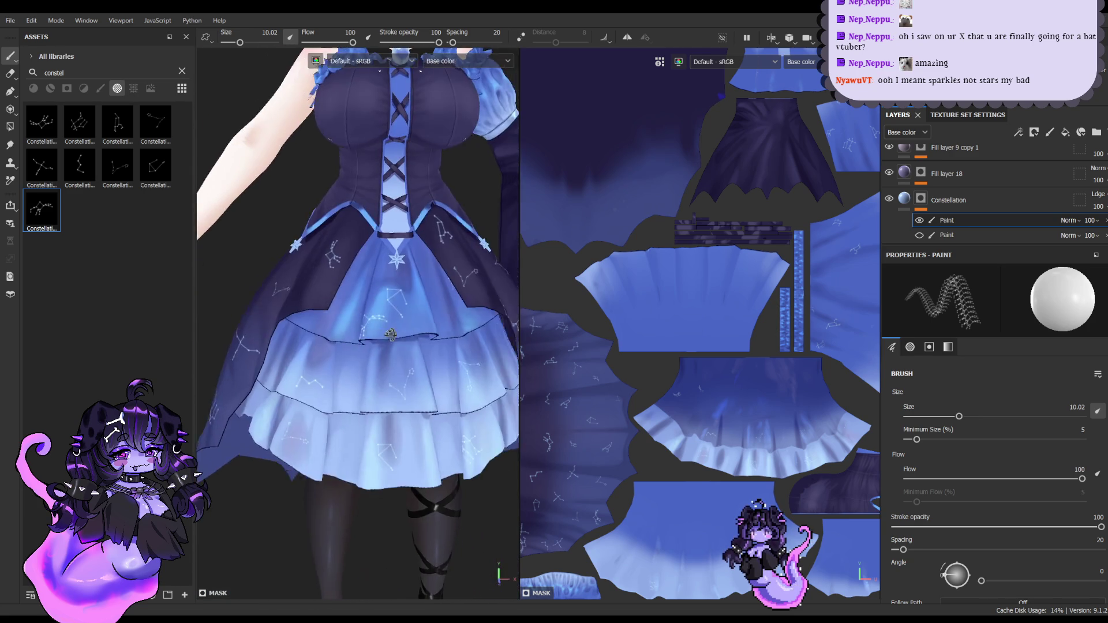
mouse_move(439, 338)
left_mouse_down("alt")
mouse_move(394, 352)
mouse_move(317, 338)
left_mouse_up("alt")
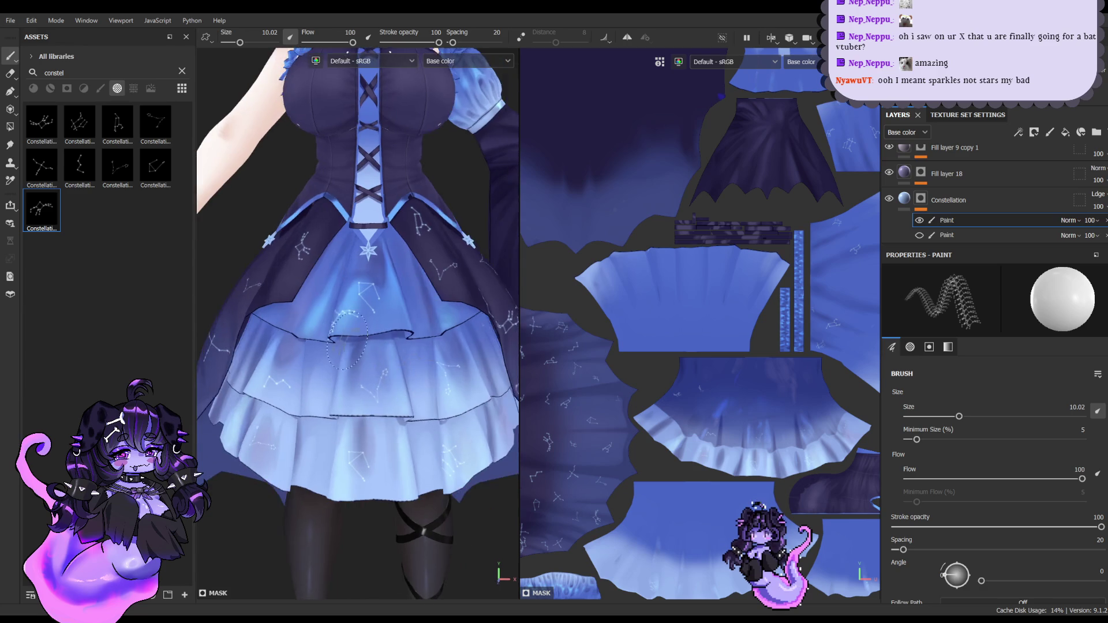
scroll(317, 338, "up", 3)
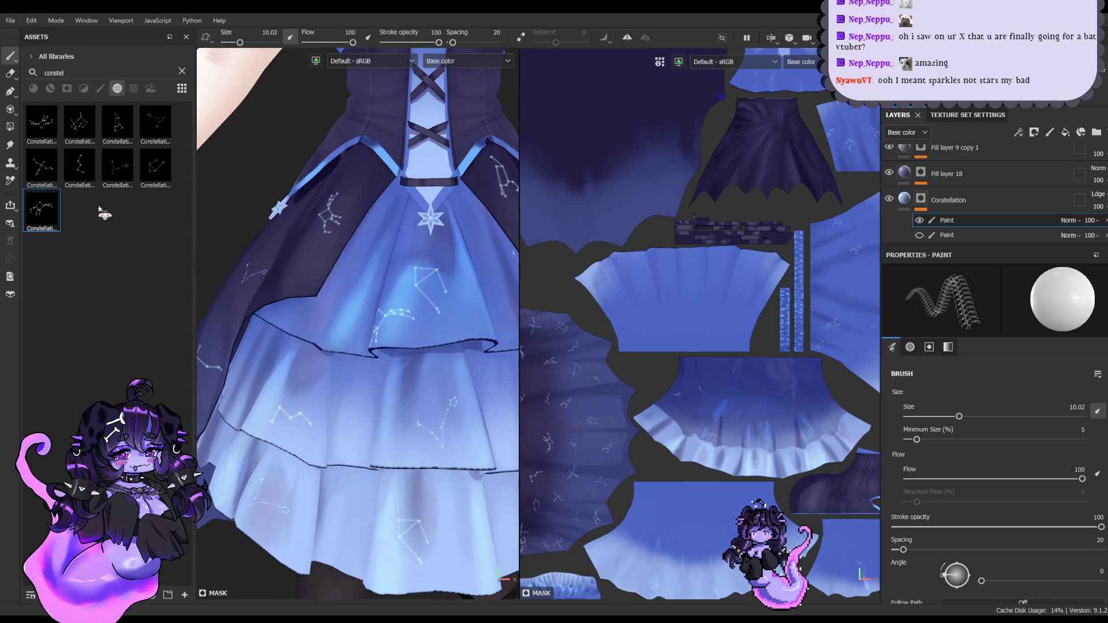
Step: Choose a different constellation stamp and rotate it to an angle of 175
left_click(90, 172)
left_click_drag(980, 580, 1039, 580)
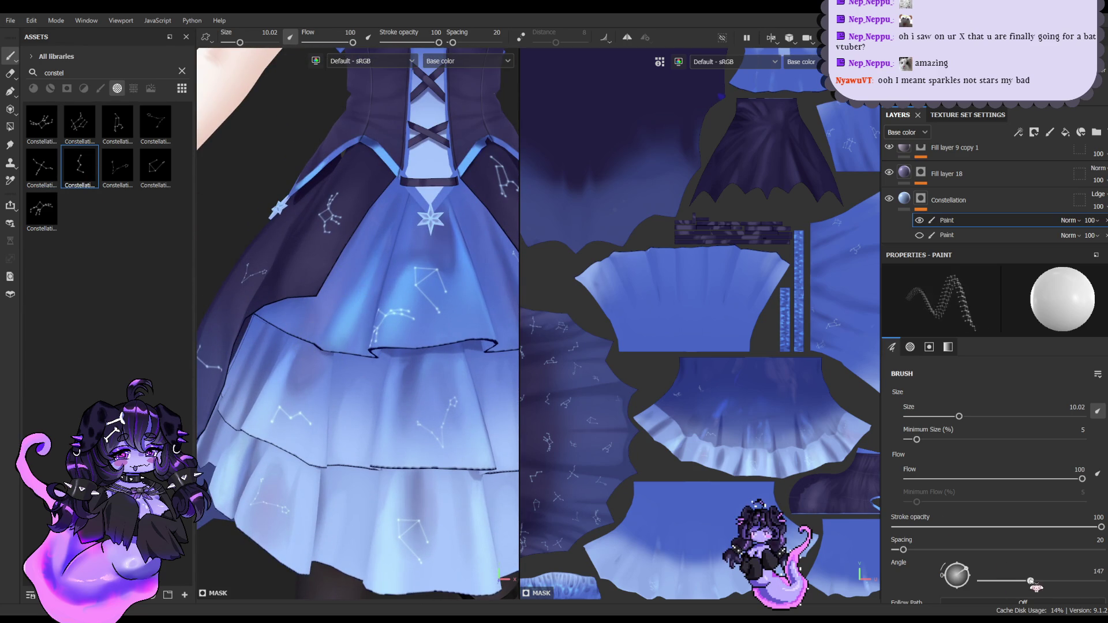
scroll(335, 305, "down", 5)
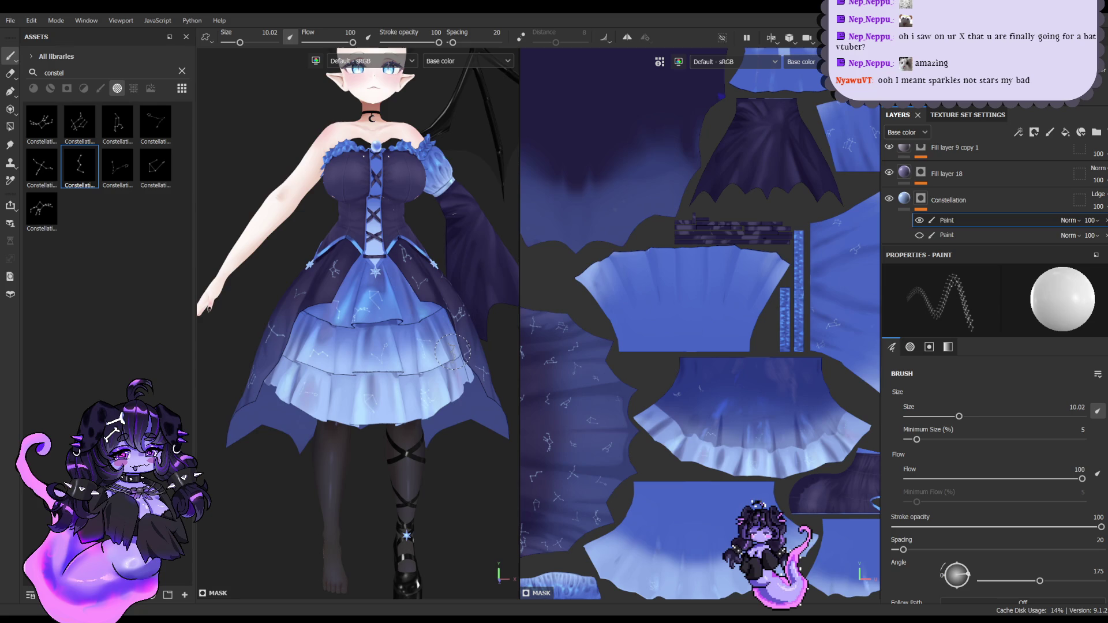
scroll(452, 350, "up", 3)
scroll(377, 281, "up", 2)
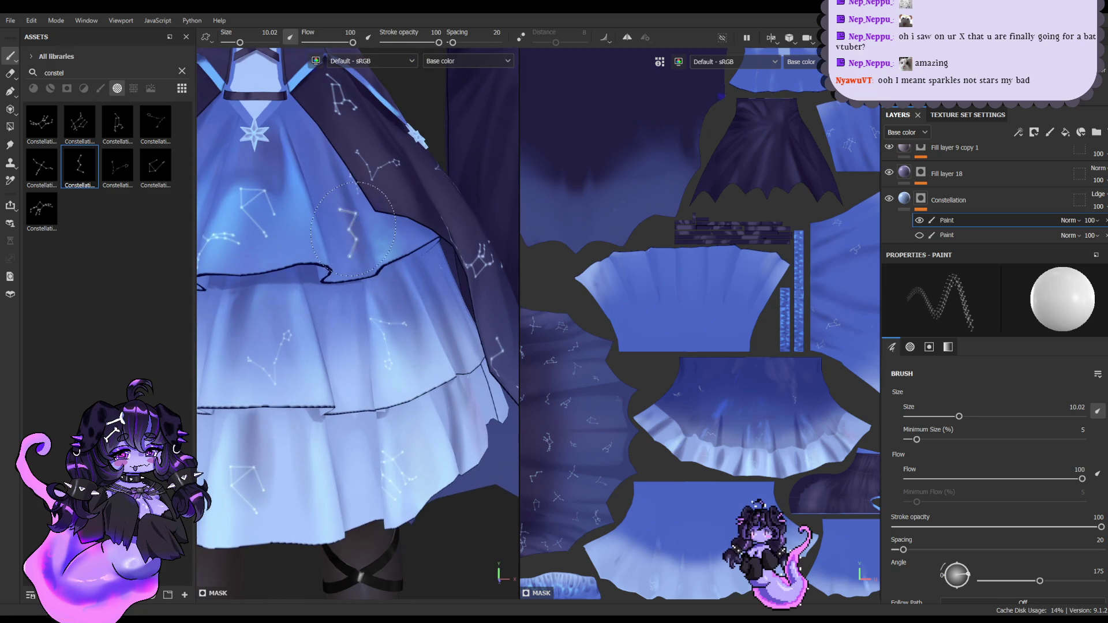
scroll(353, 229, "down", 5)
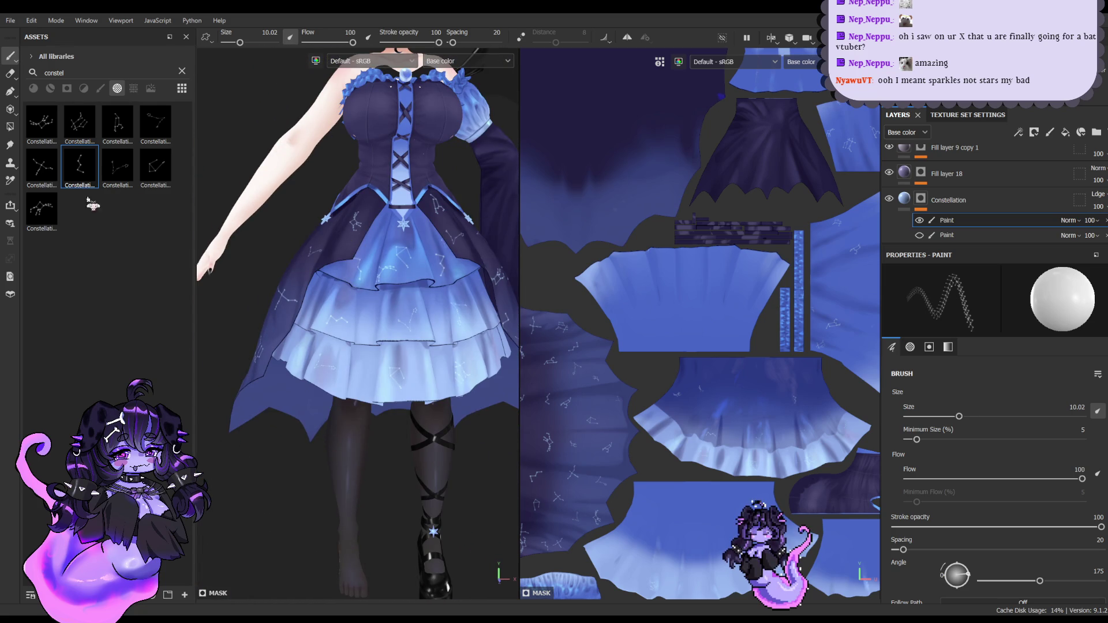
Step: Switch among further constellation stamps, including the fourth of the first row
left_click(152, 173)
scroll(370, 320, "up", 3)
scroll(369, 320, "up", 2)
scroll(370, 320, "down", 1)
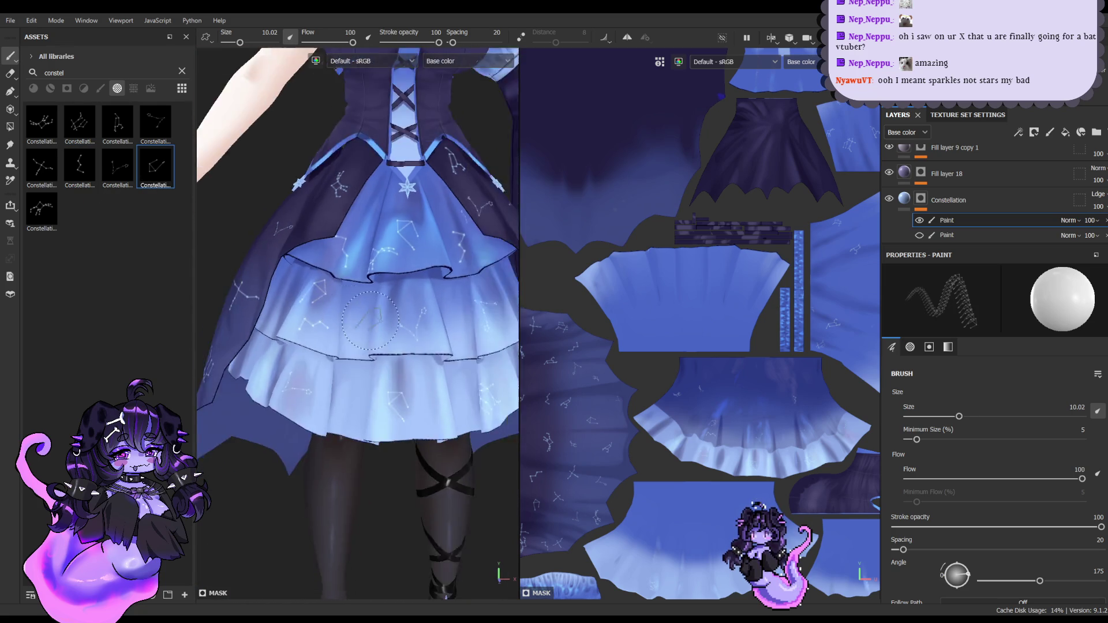
scroll(369, 321, "down", 4)
scroll(358, 300, "up", 5)
left_click(158, 132)
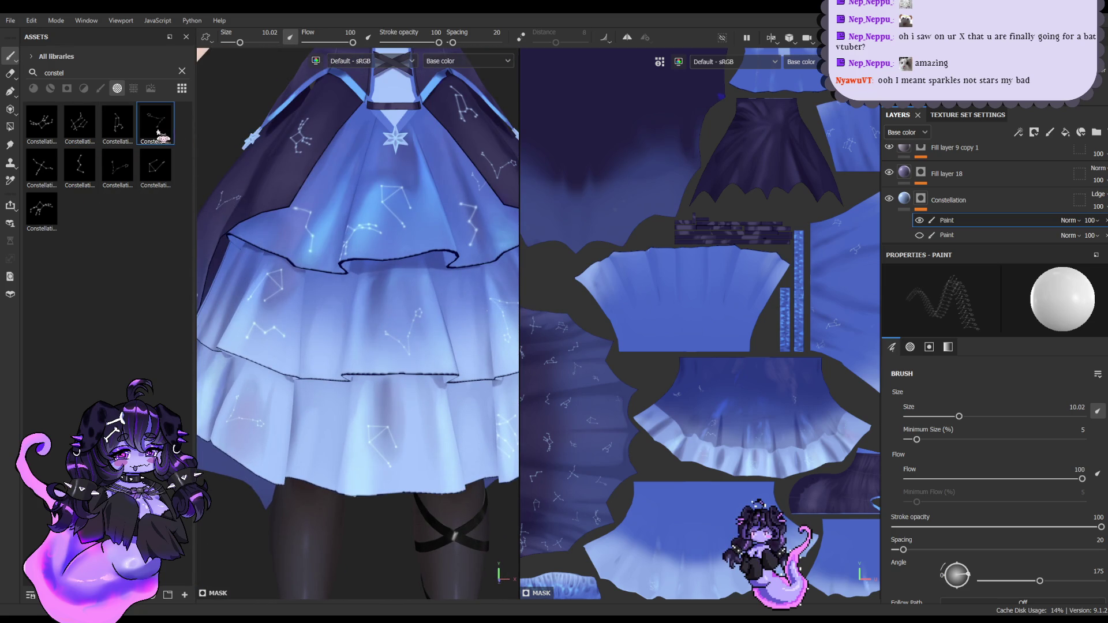
scroll(477, 295, "down", 4)
scroll(461, 306, "up", 2)
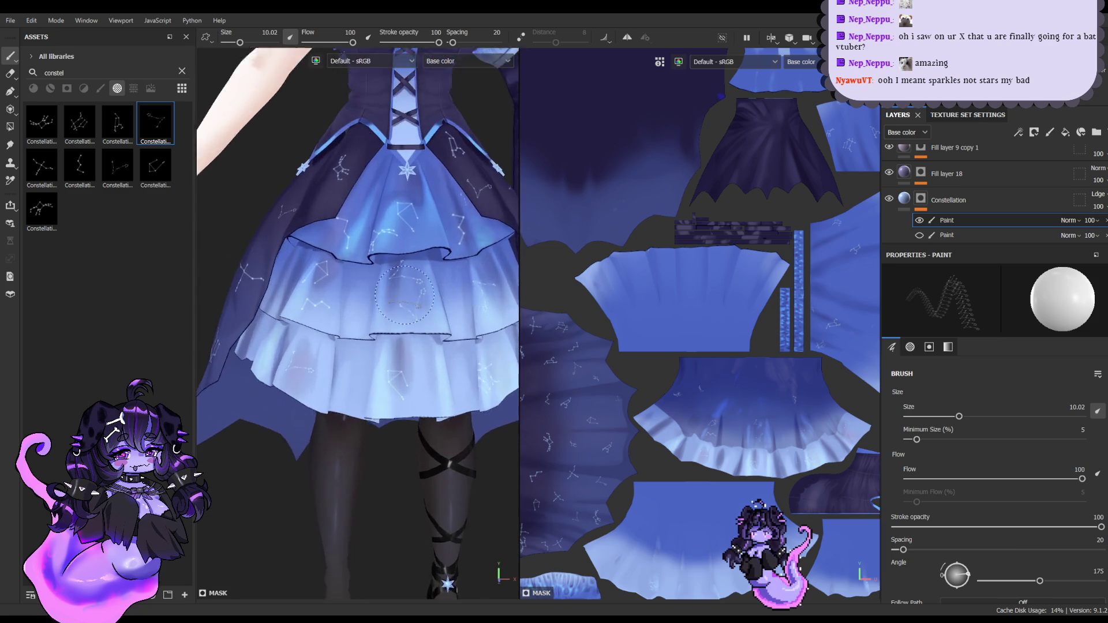
scroll(455, 318, "up", 2)
scroll(455, 318, "down", 1)
scroll(455, 318, "down", 4)
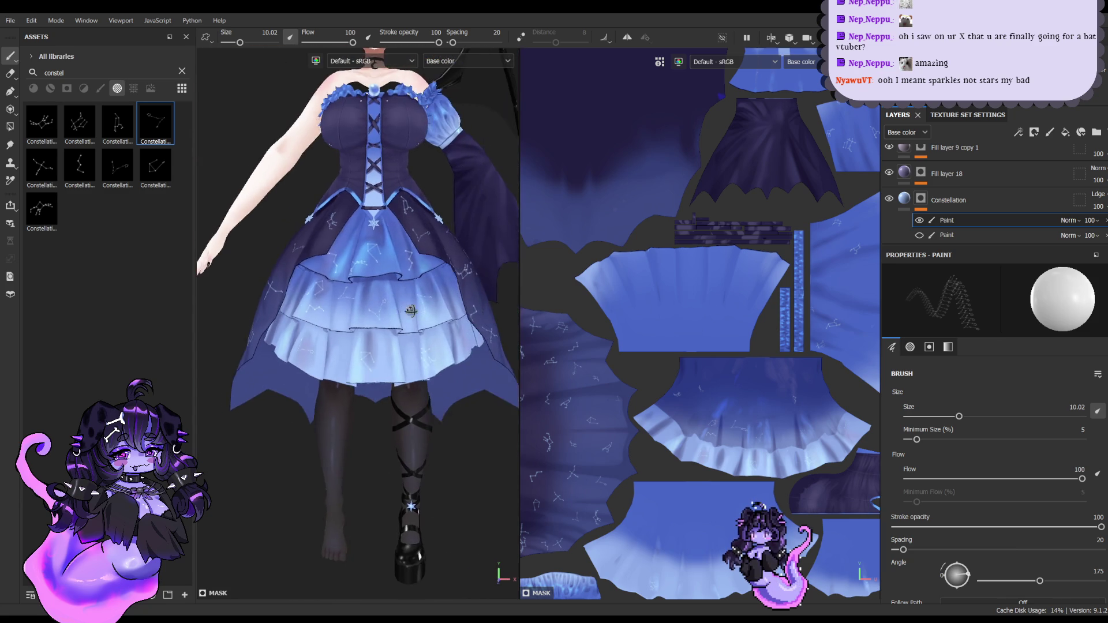
scroll(370, 300, "up", 4)
left_click(118, 167)
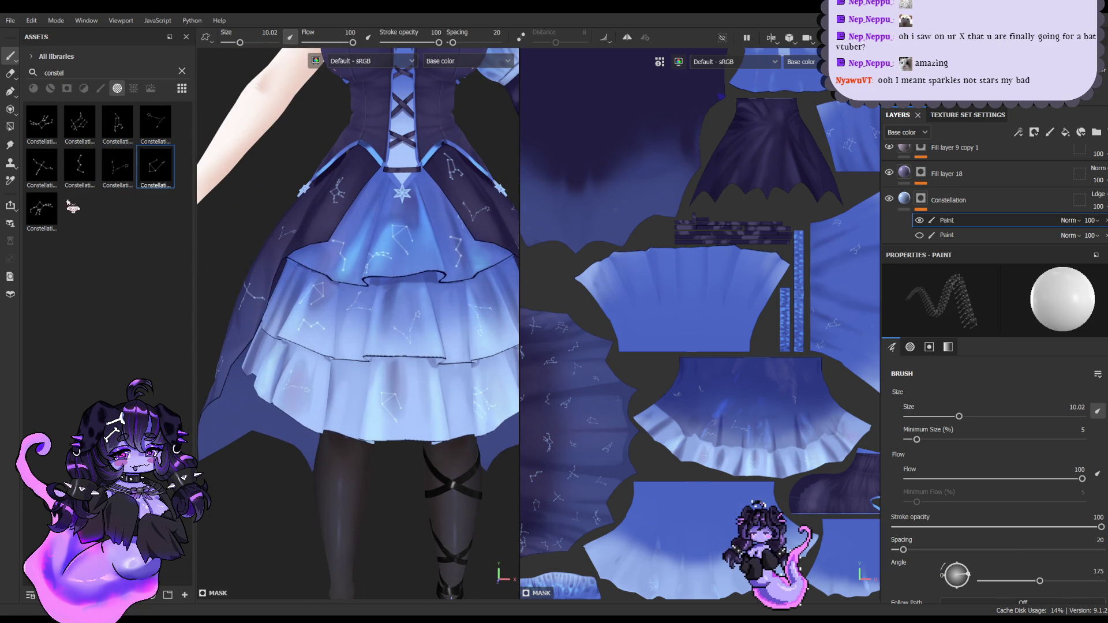
Step: Pick the constellation stamp in the third row and orbit to the dress back
left_click(42, 210)
left_click_drag(497, 321, 369, 358, "alt")
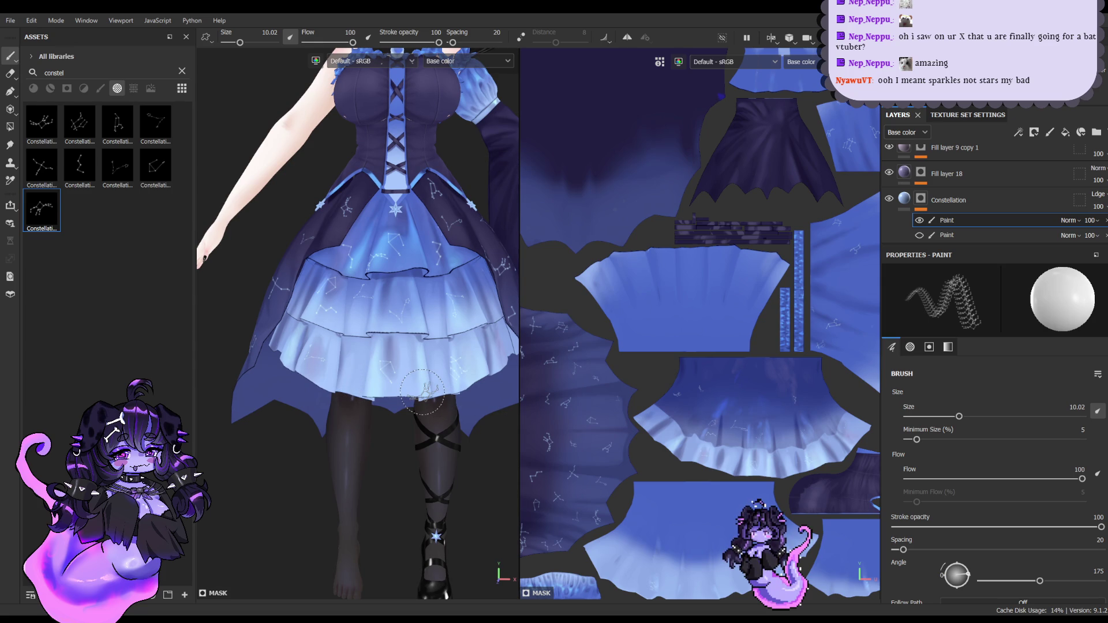
mouse_move(423, 392)
left_mouse_down("alt")
mouse_move(549, 338)
mouse_move(390, 334)
mouse_move(468, 323)
left_mouse_up("alt")
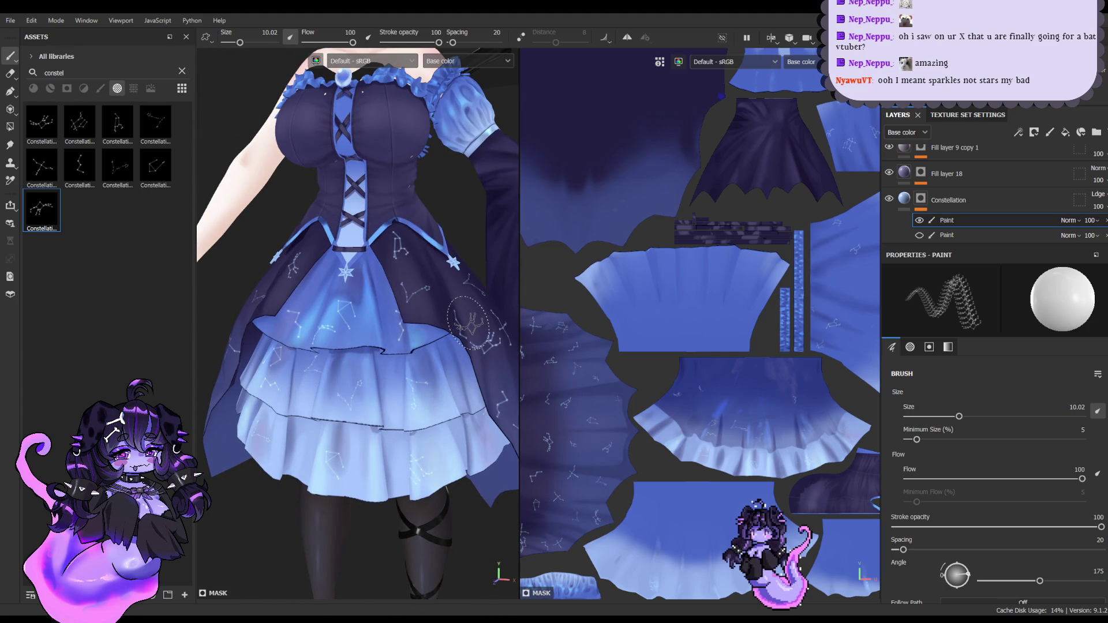
scroll(961, 219, "down", 1)
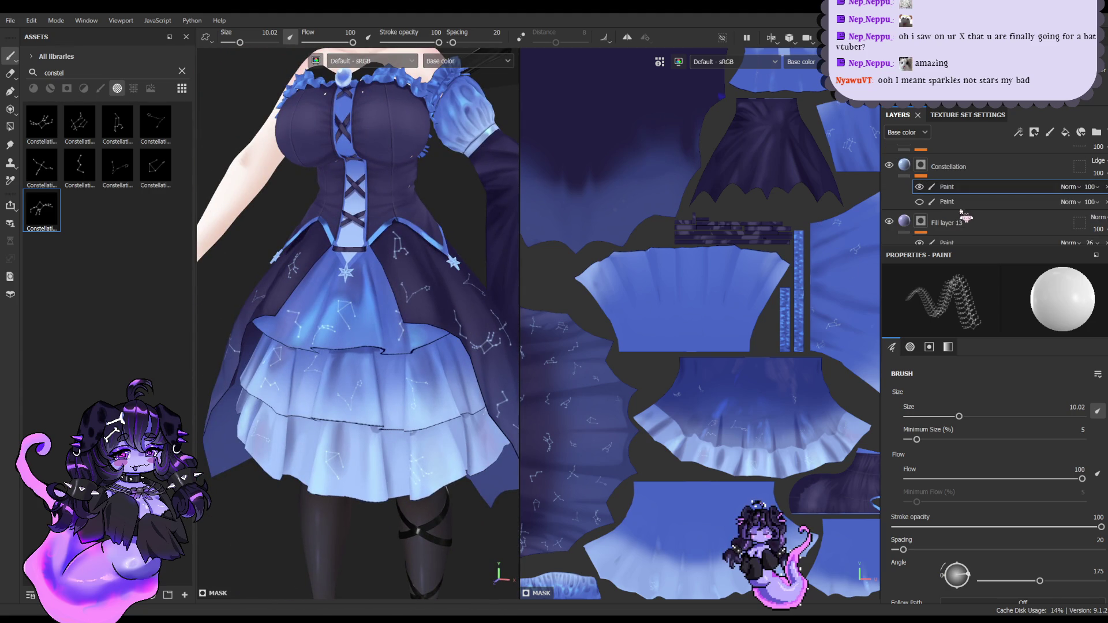
Step: Duplicate the first Paint effect in Constellation and select the asset search text
left_click(955, 191)
key("ctrl+d")
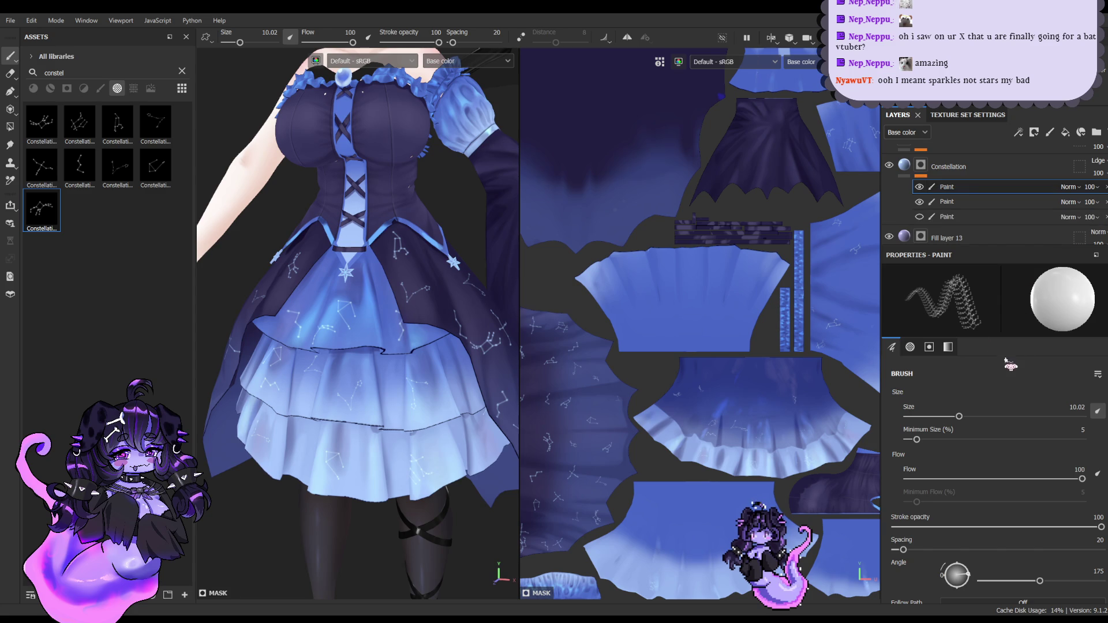
double_click(108, 70)
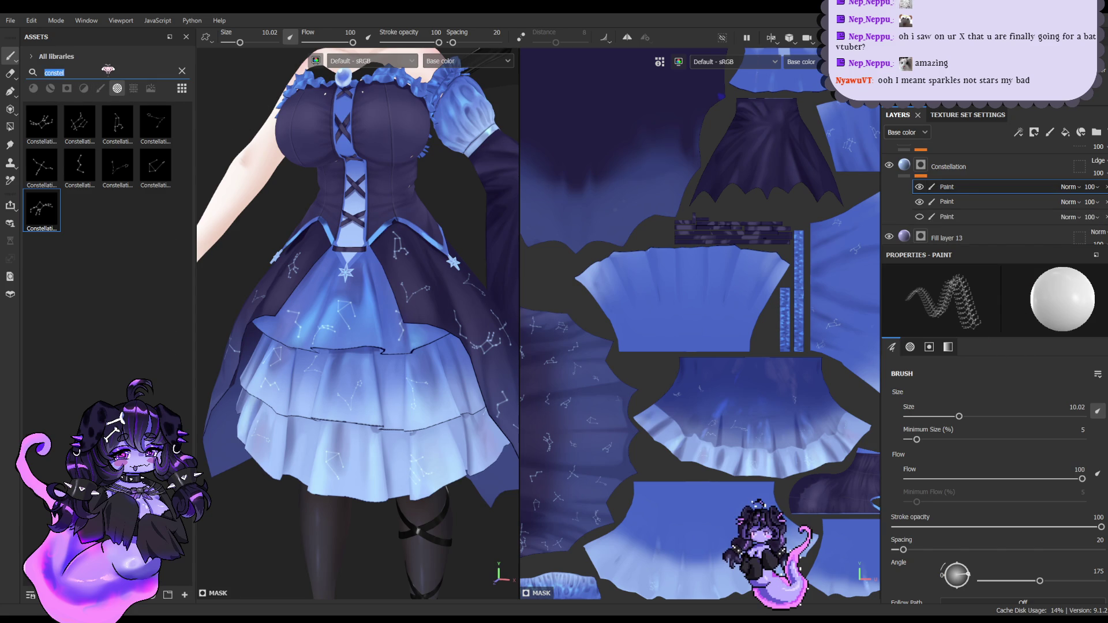
Step: Search 'soft', filter to brushes, load a soft brush and turn off size pen pressure
type("soft")
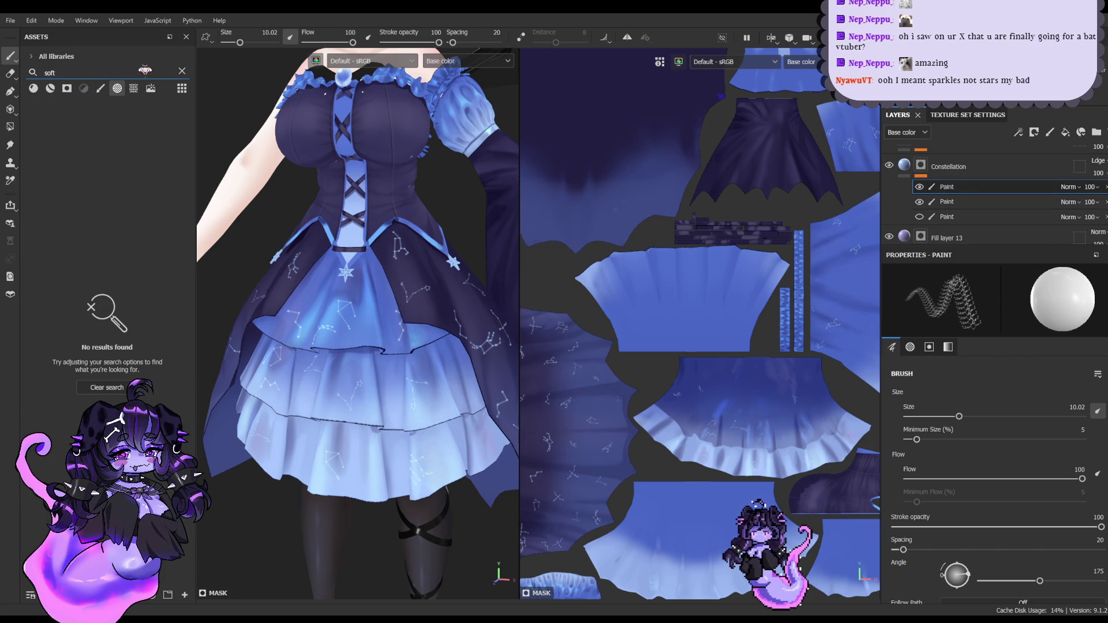
left_click(100, 88)
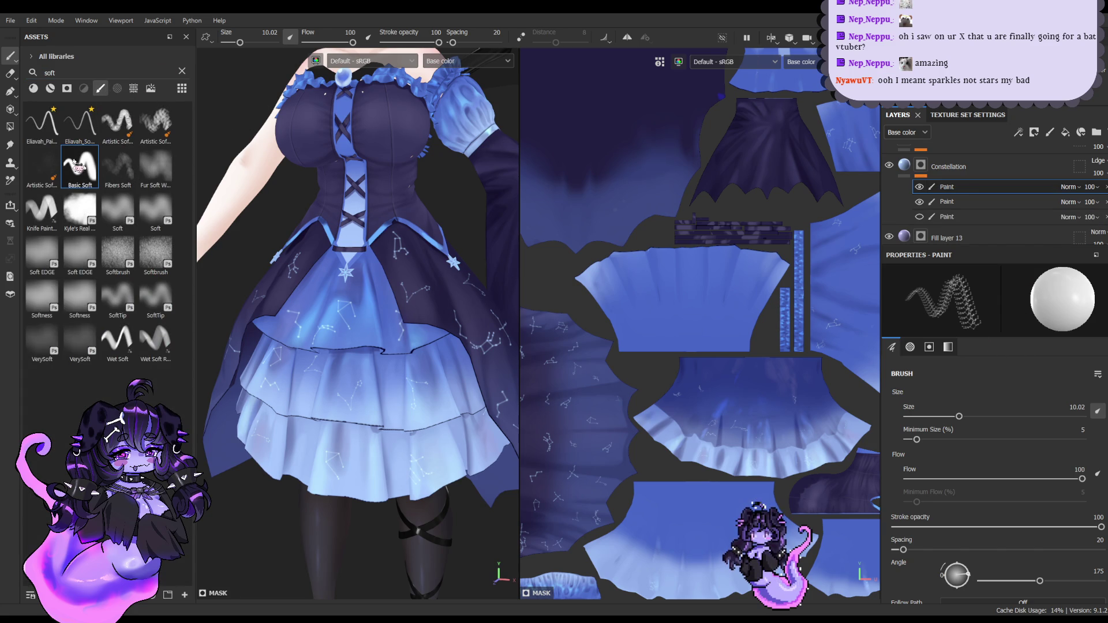
left_click(74, 163)
left_click(81, 122)
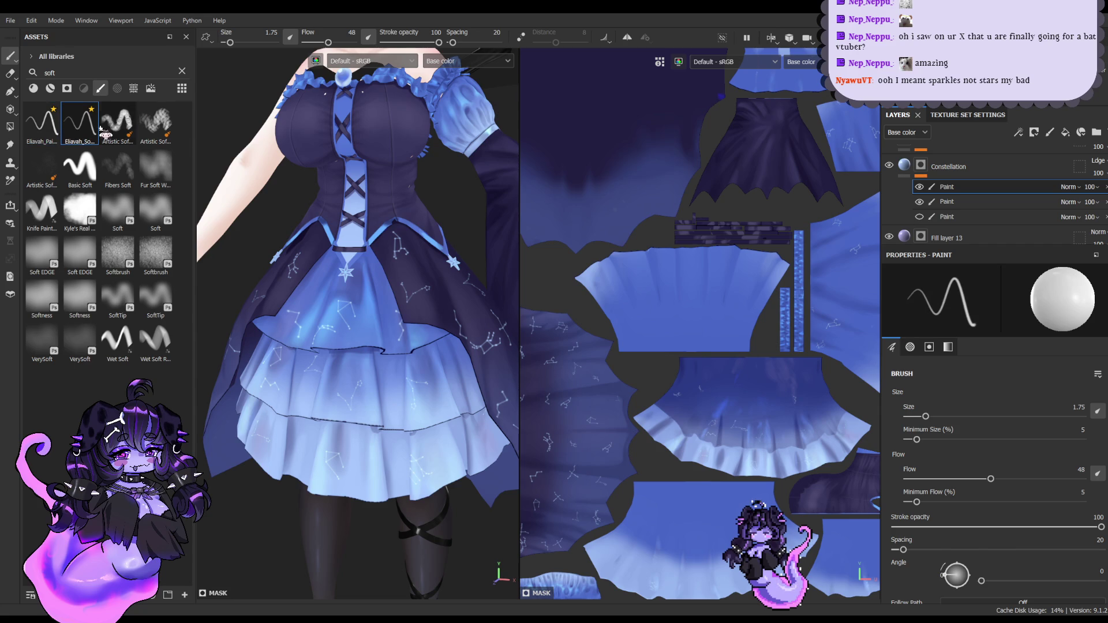
left_click(289, 38)
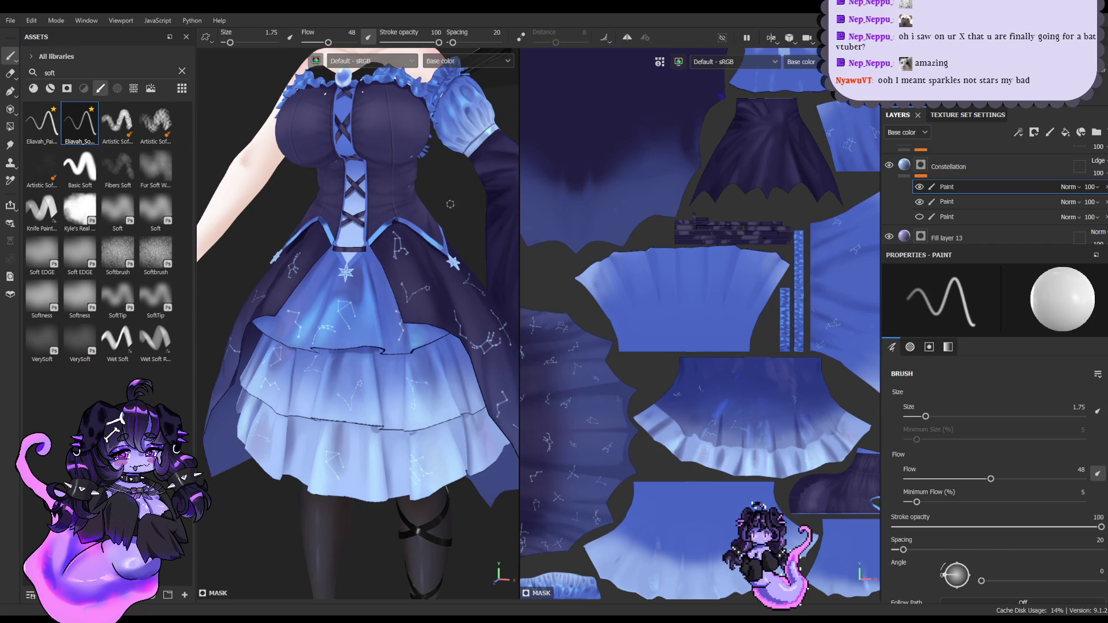
scroll(958, 508, "down", 5)
scroll(957, 502, "down", 5)
scroll(961, 528, "down", 5)
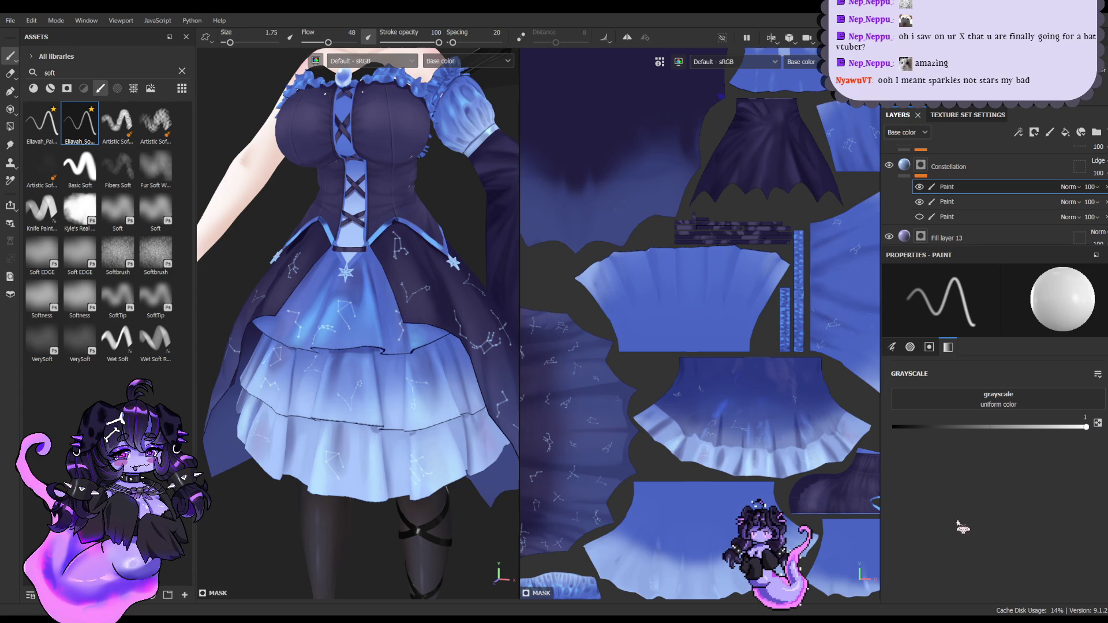
left_click_drag(942, 428, 853, 429)
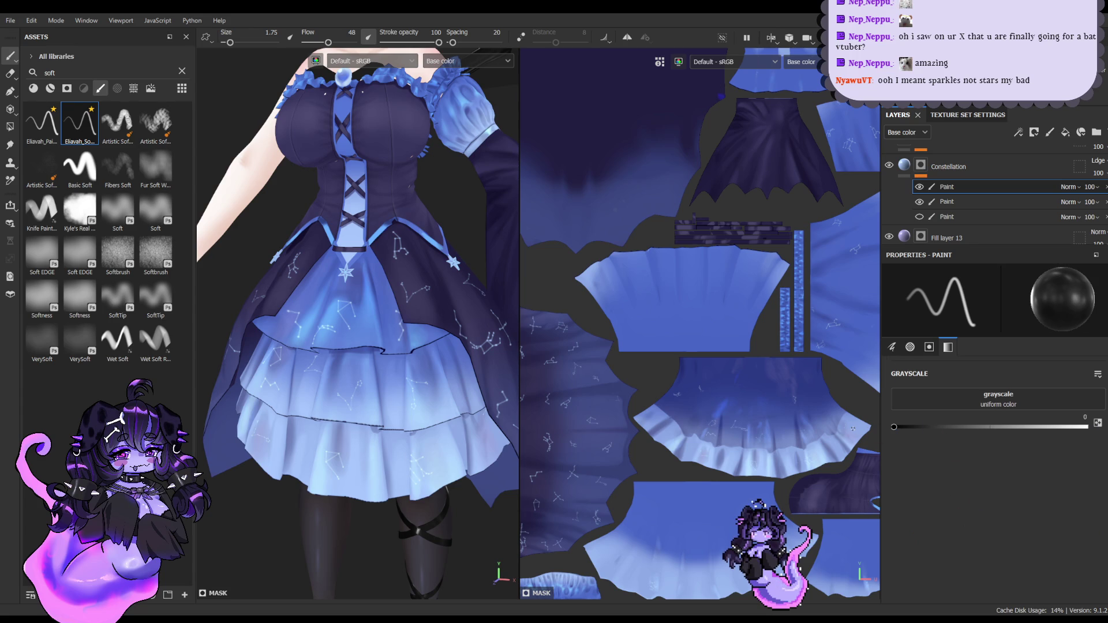
right_click_drag(403, 231, 411, 228, "ctrl")
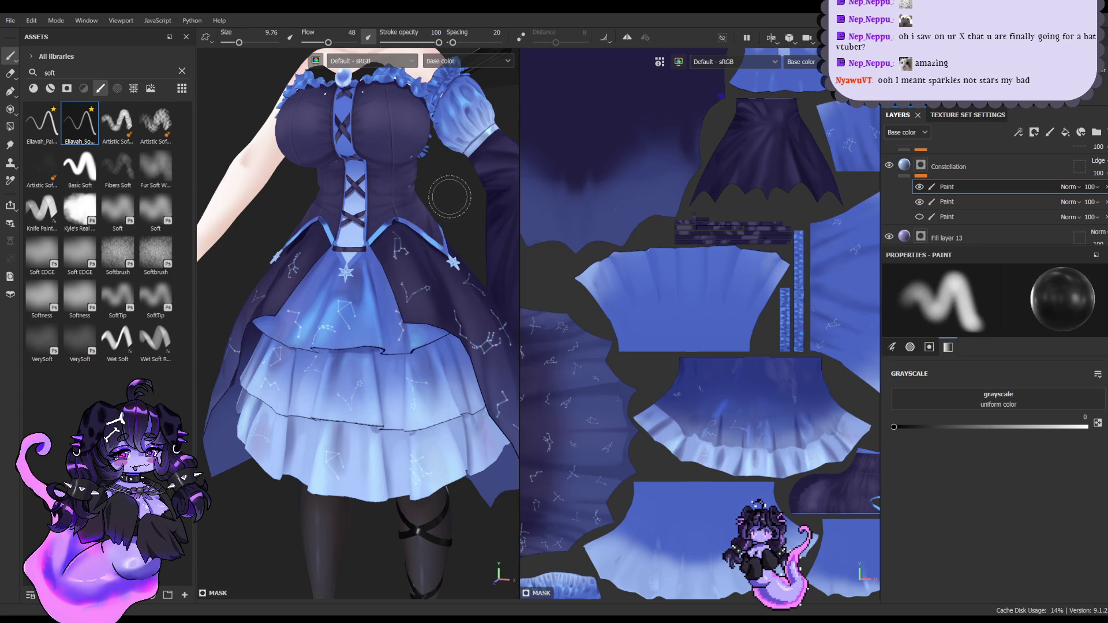
key("bracketright")
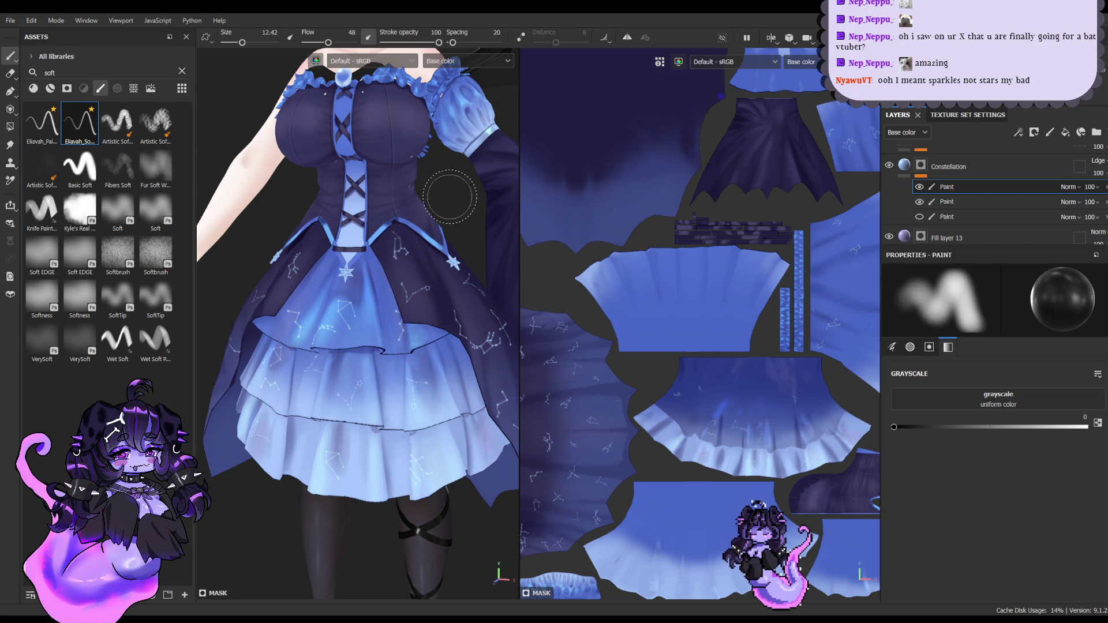
left_click_drag(346, 225, 343, 323, "alt")
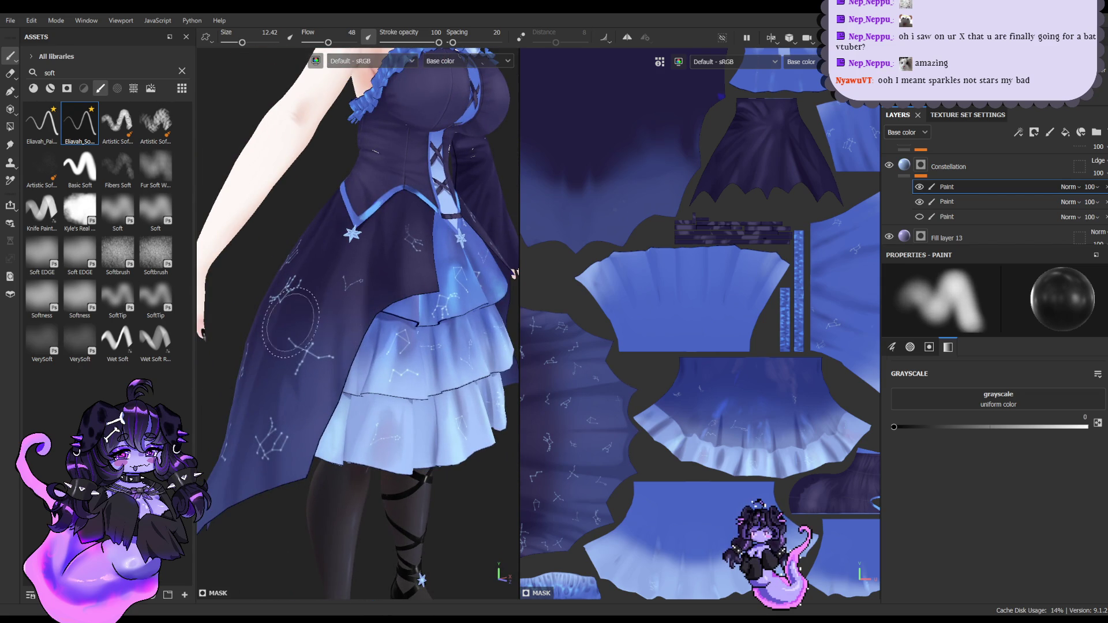
left_click_drag(300, 296, 428, 334, "alt")
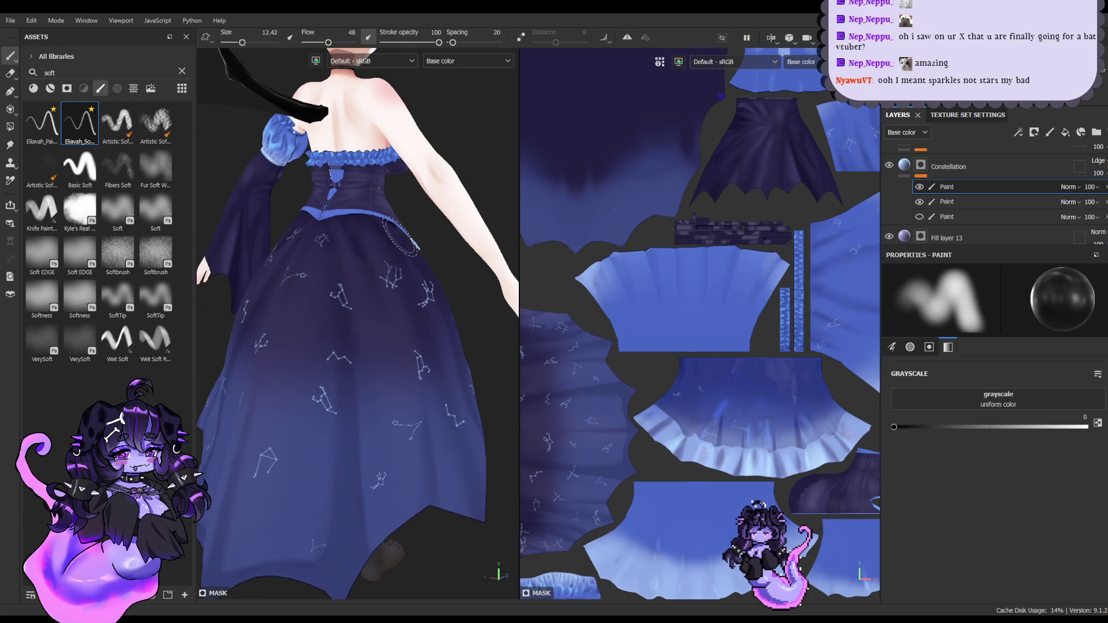
mouse_move(365, 262)
left_mouse_down("alt")
mouse_move(337, 226)
mouse_move(329, 335)
left_mouse_up("alt")
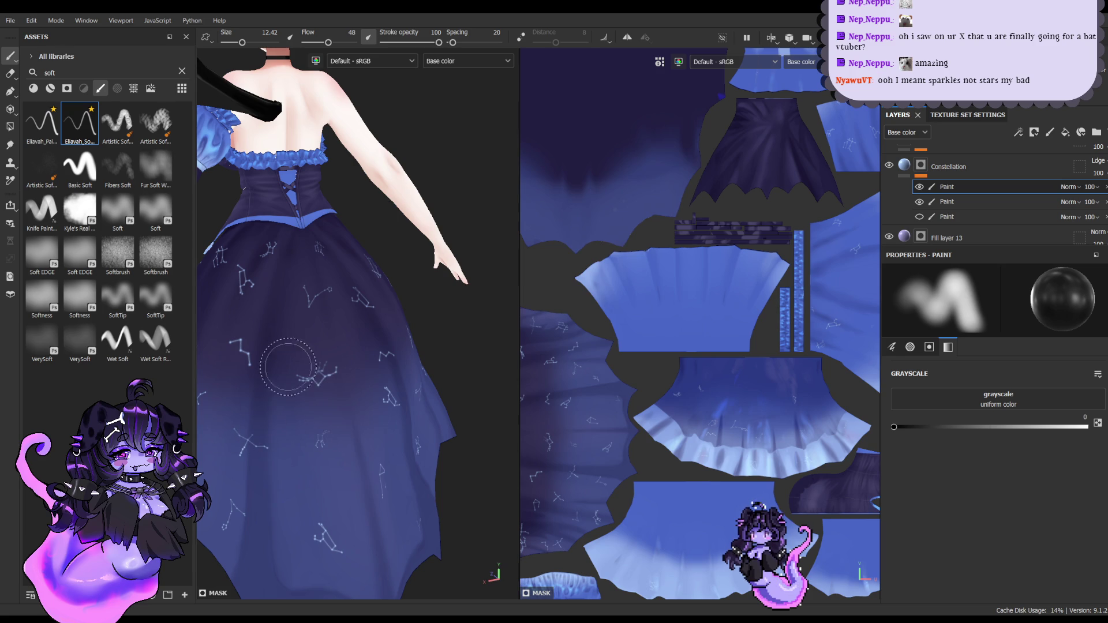
mouse_move(214, 315)
left_mouse_down("alt")
mouse_move(436, 295)
mouse_move(398, 303)
left_mouse_up("alt")
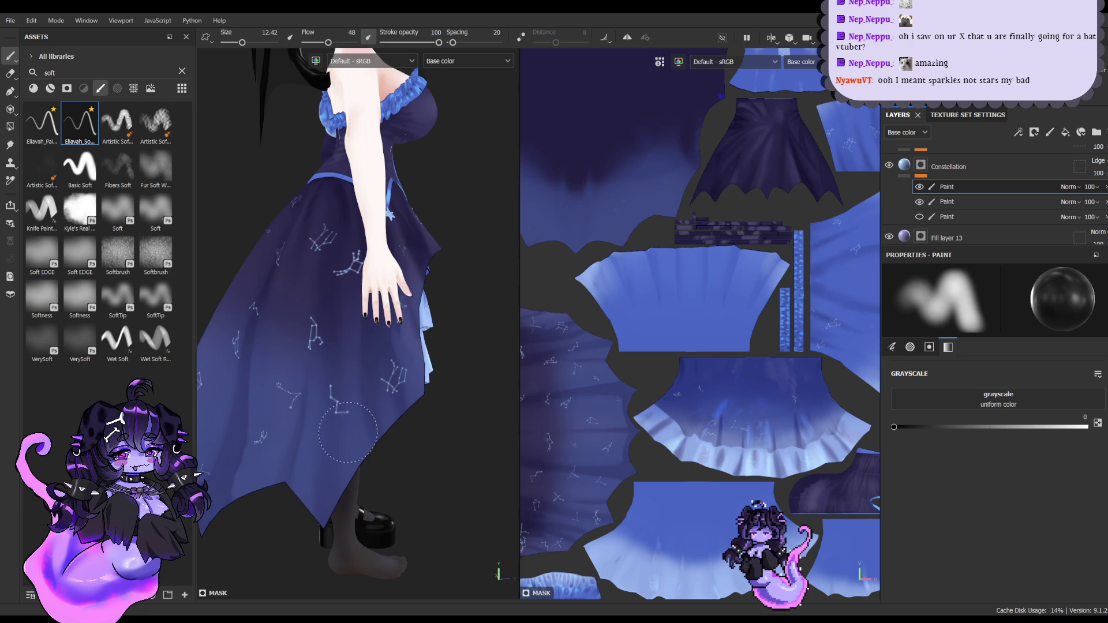
scroll(317, 357, "down", 3)
mouse_move(318, 357)
left_mouse_down("alt")
mouse_move(424, 370)
mouse_move(410, 369)
left_mouse_up("alt")
scroll(424, 371, "up", 3)
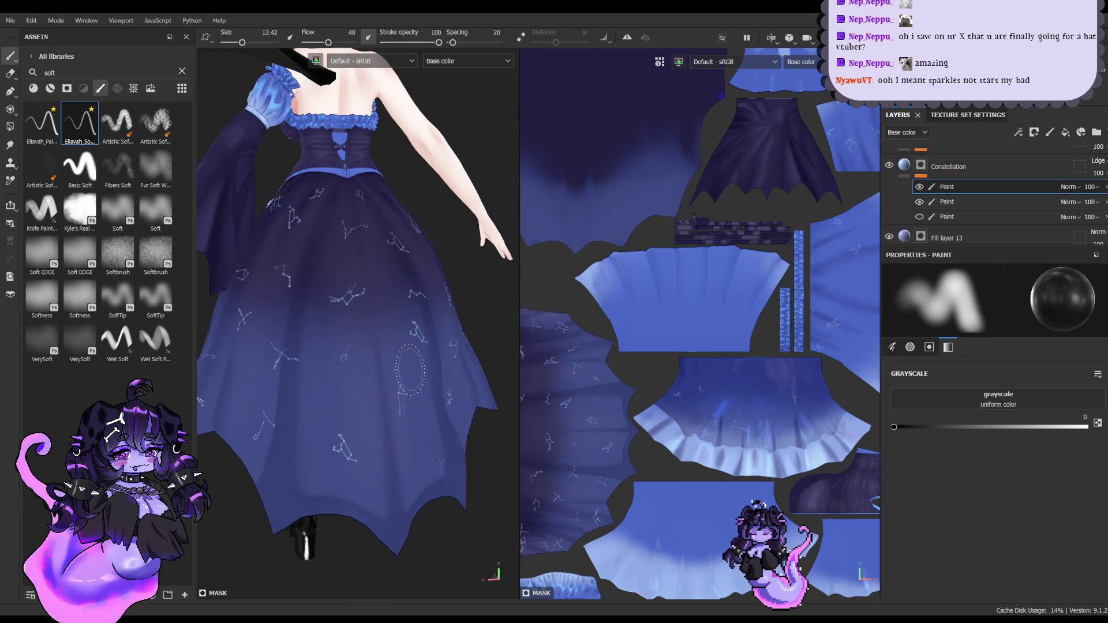
left_click_drag(421, 424, 253, 430, "alt")
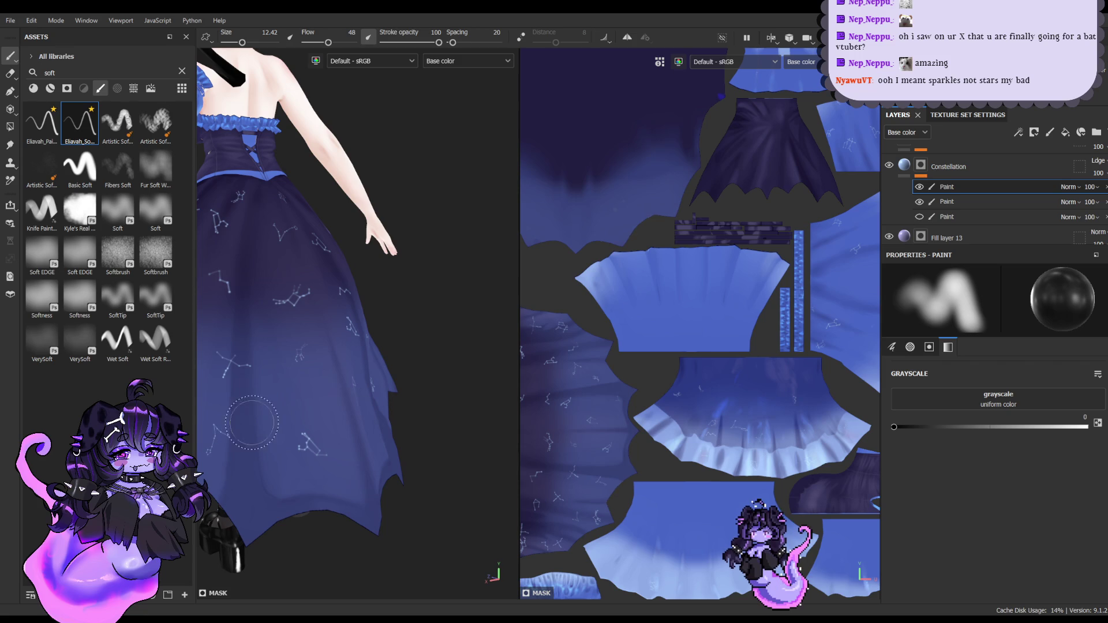
left_click_drag(195, 348, 438, 356, "alt")
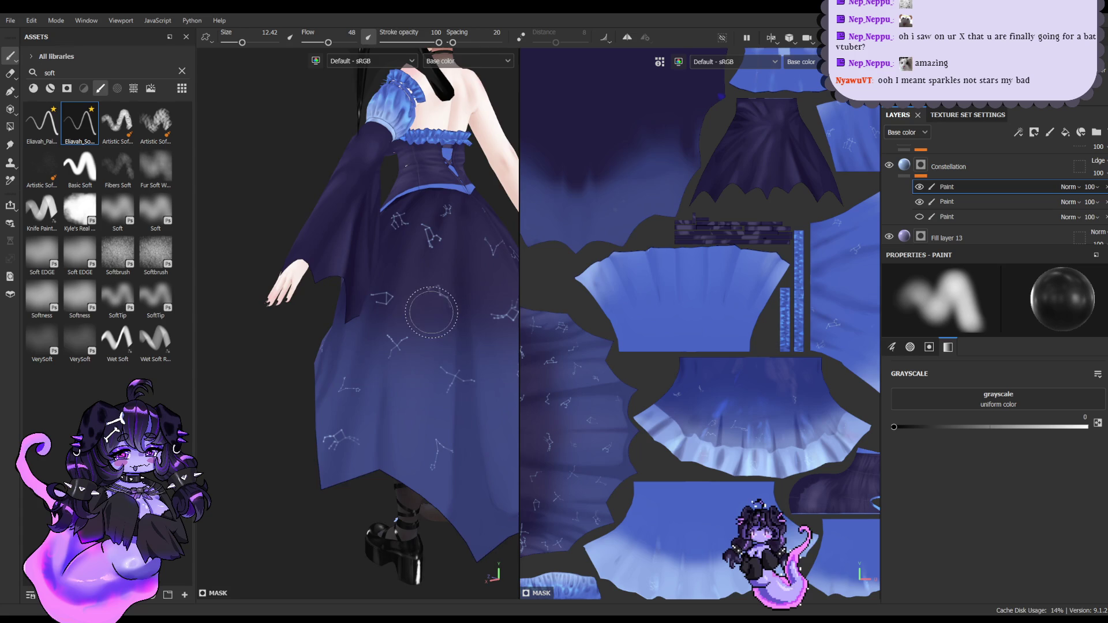
scroll(364, 337, "up", 2)
scroll(361, 339, "up", 2)
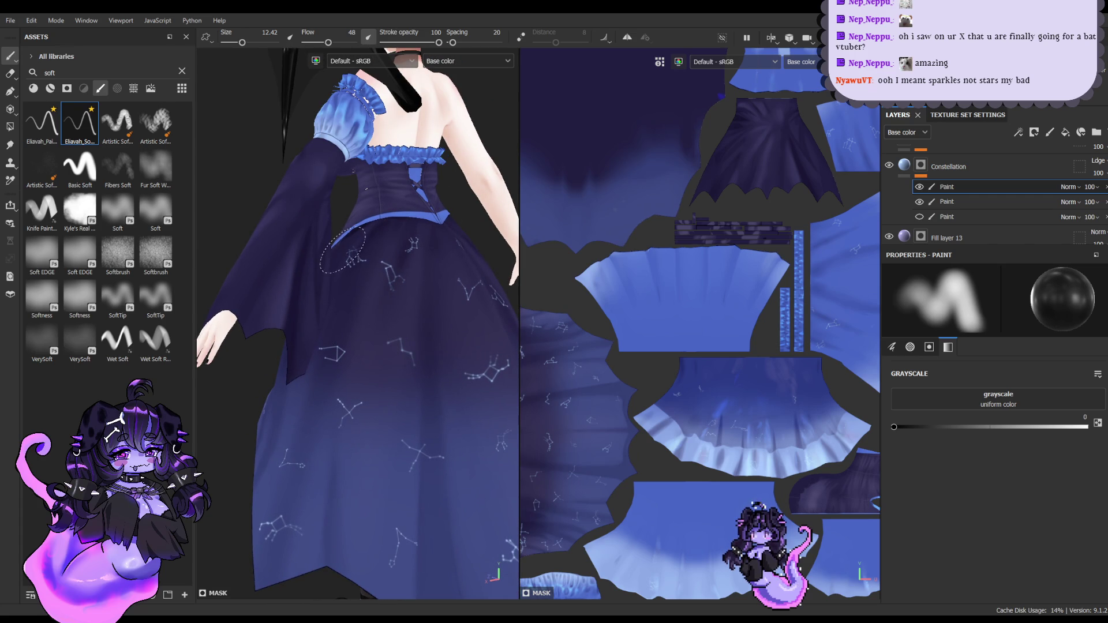
left_click_drag(381, 197, 312, 217, "alt")
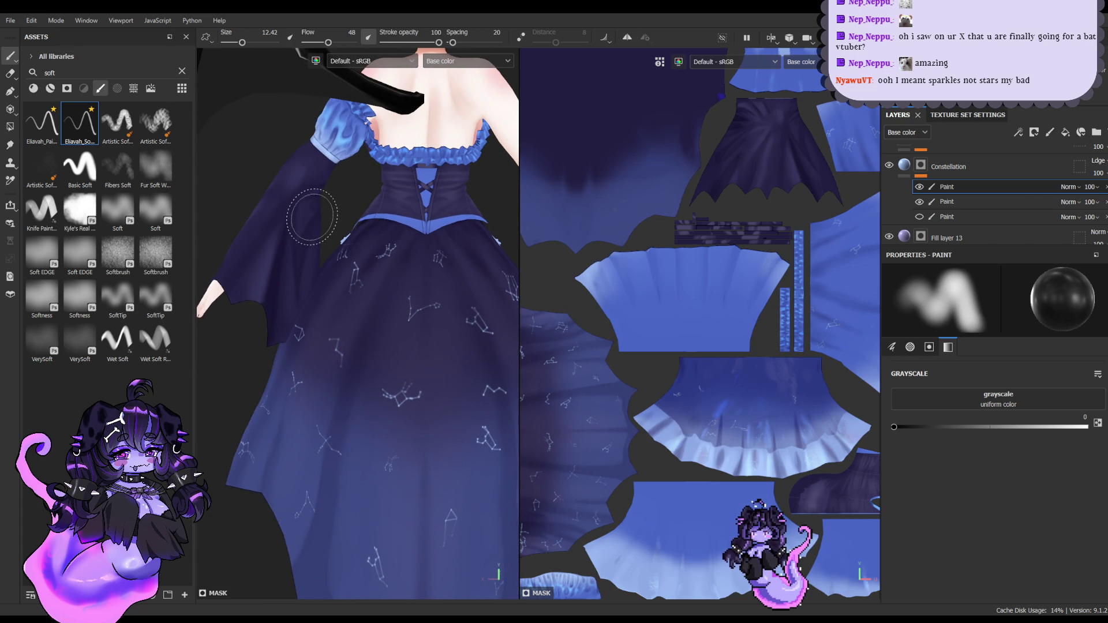
key("f")
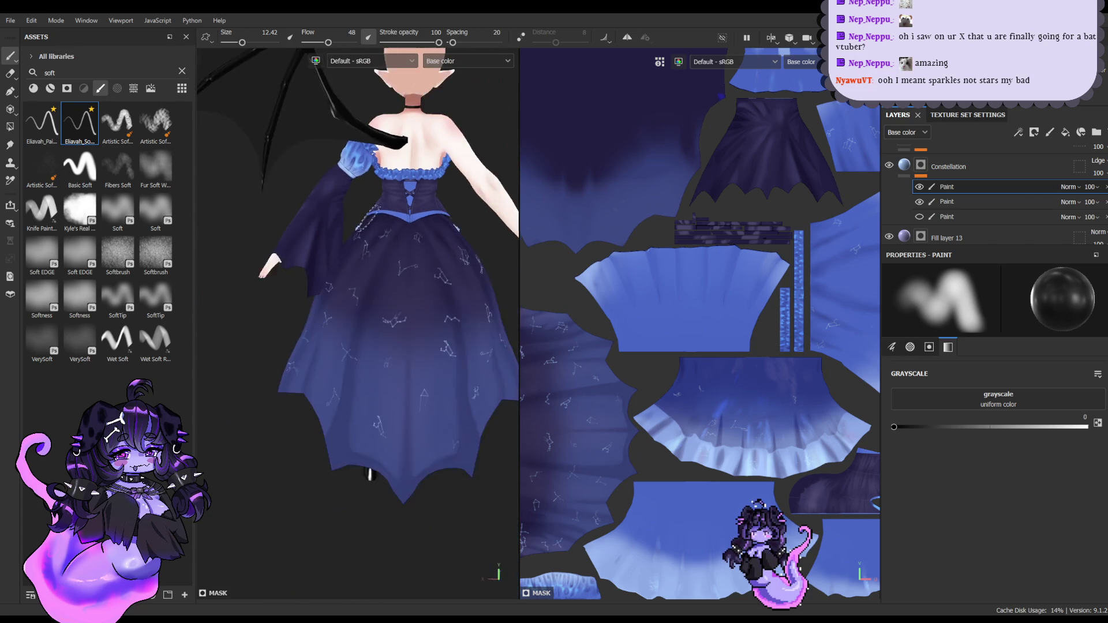
mouse_move(323, 259)
left_mouse_down("alt")
mouse_move(400, 258)
mouse_move(318, 304)
left_mouse_up("alt")
scroll(400, 258, "up", 5)
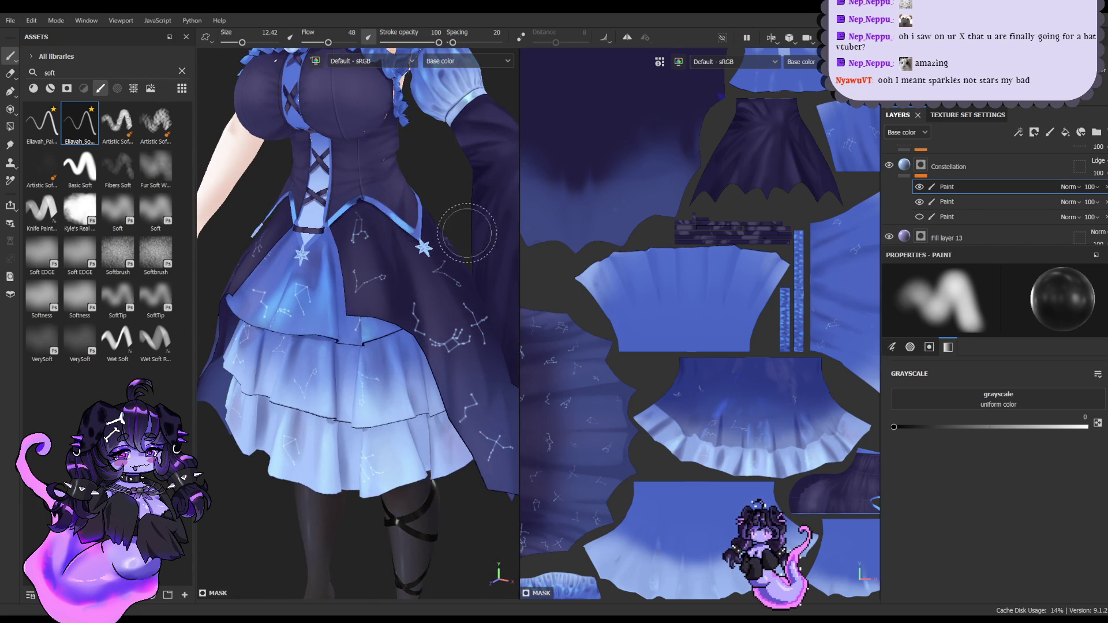
Step: Orbit around the dress to the front and left side, then reframe the whole model
left_click_drag(464, 232, 439, 306, "alt")
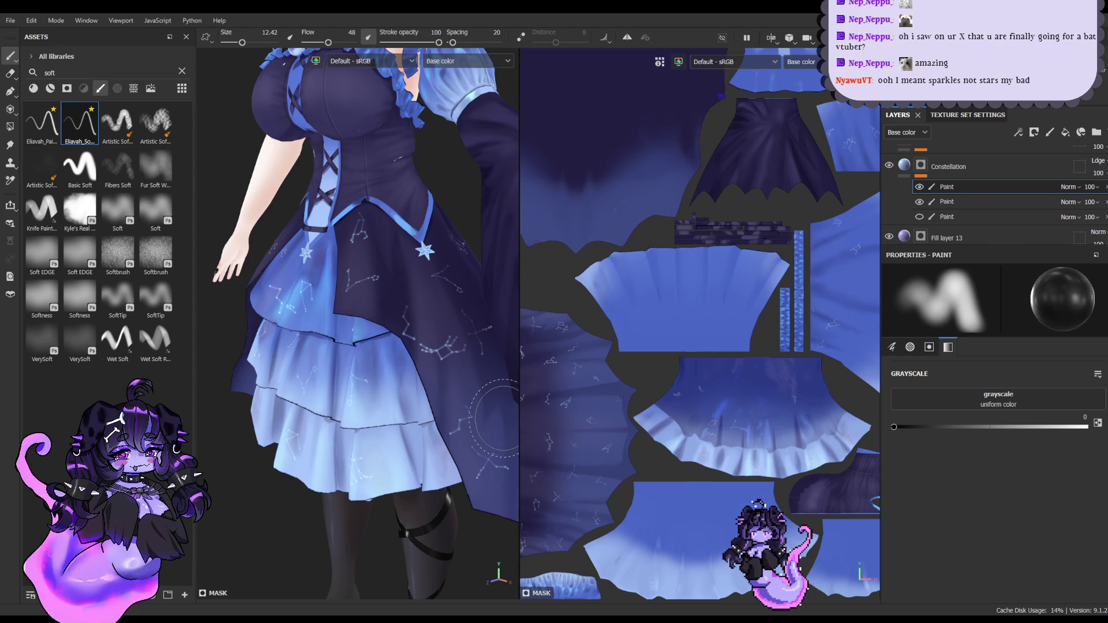
left_click_drag(502, 417, 430, 326, "alt")
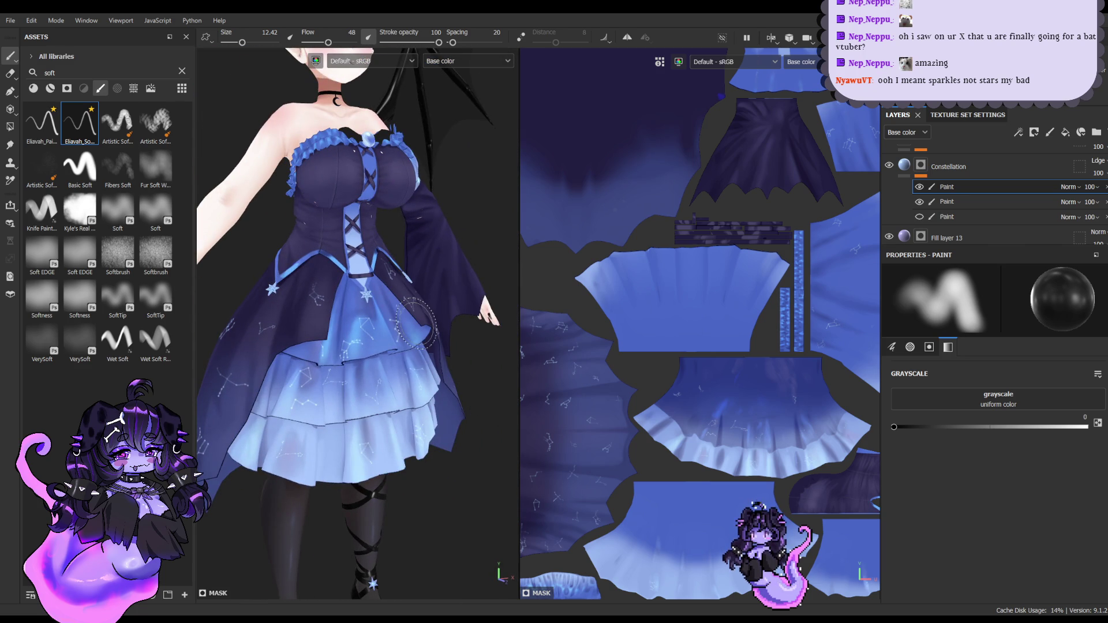
mouse_move(376, 331)
left_mouse_down("alt")
mouse_move(362, 338)
mouse_move(276, 297)
left_mouse_up("alt")
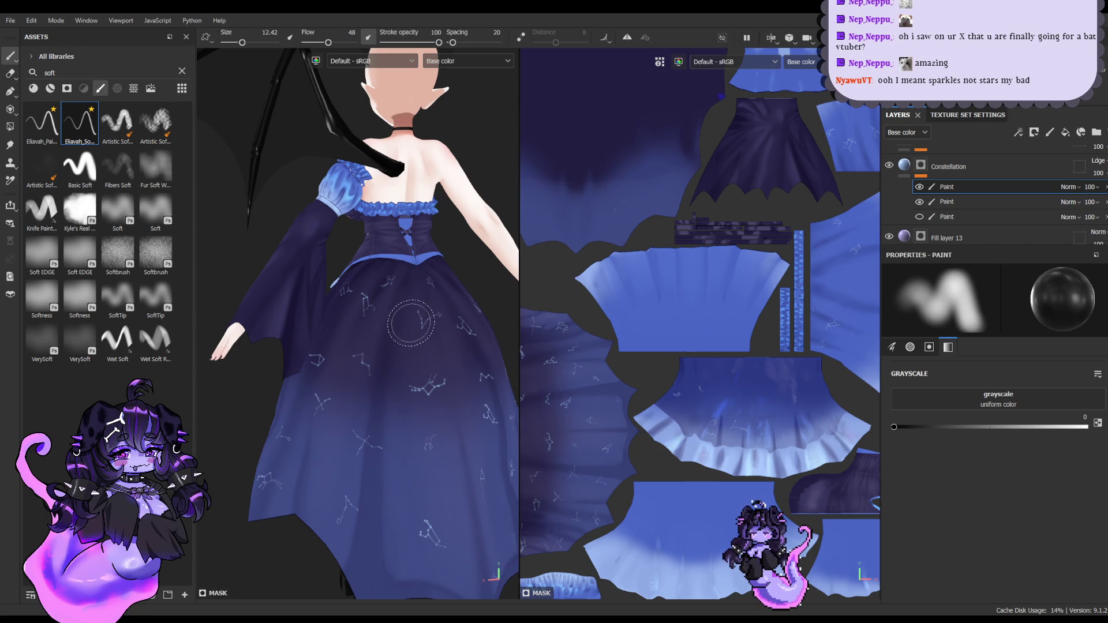
left_click_drag(363, 323, 372, 350, "alt")
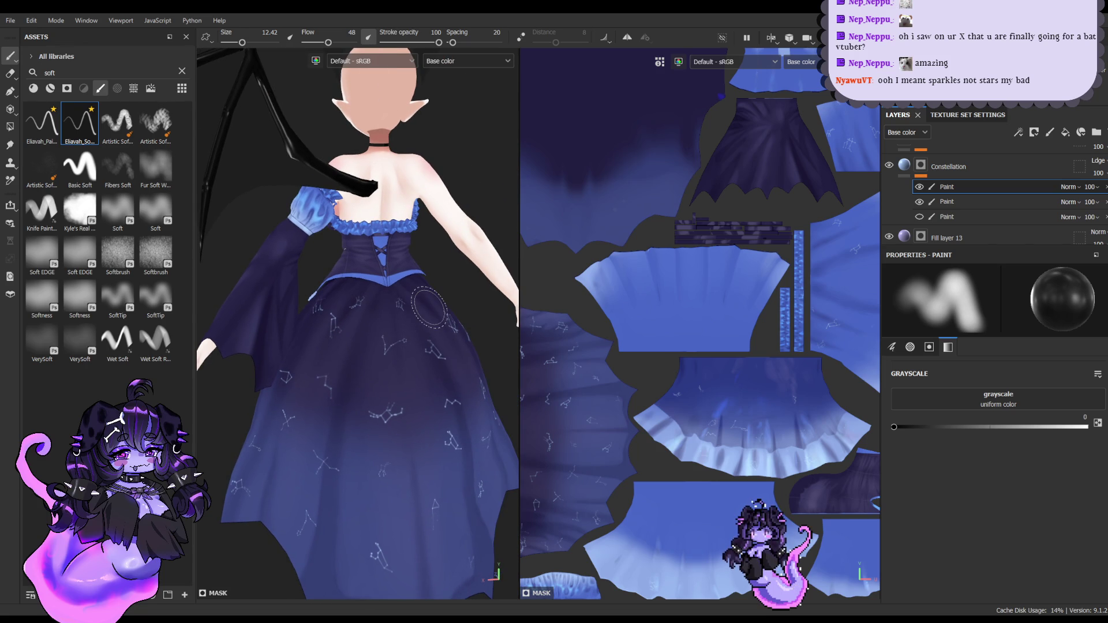
left_click_drag(427, 303, 432, 287, "alt")
key("f")
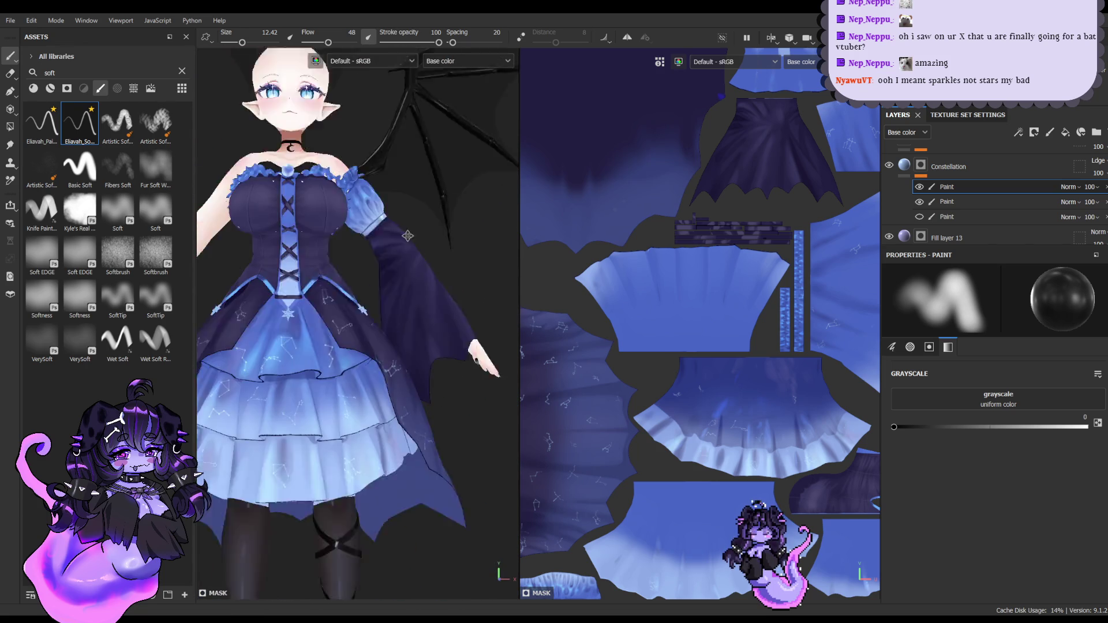
scroll(413, 319, "up", 6)
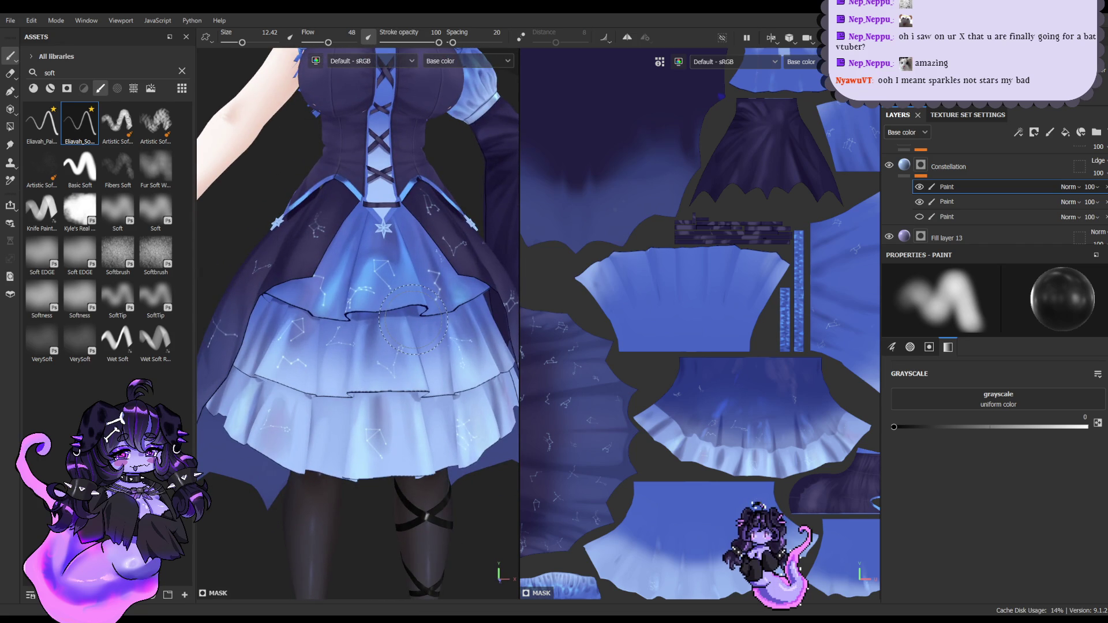
scroll(361, 223, "up", 5)
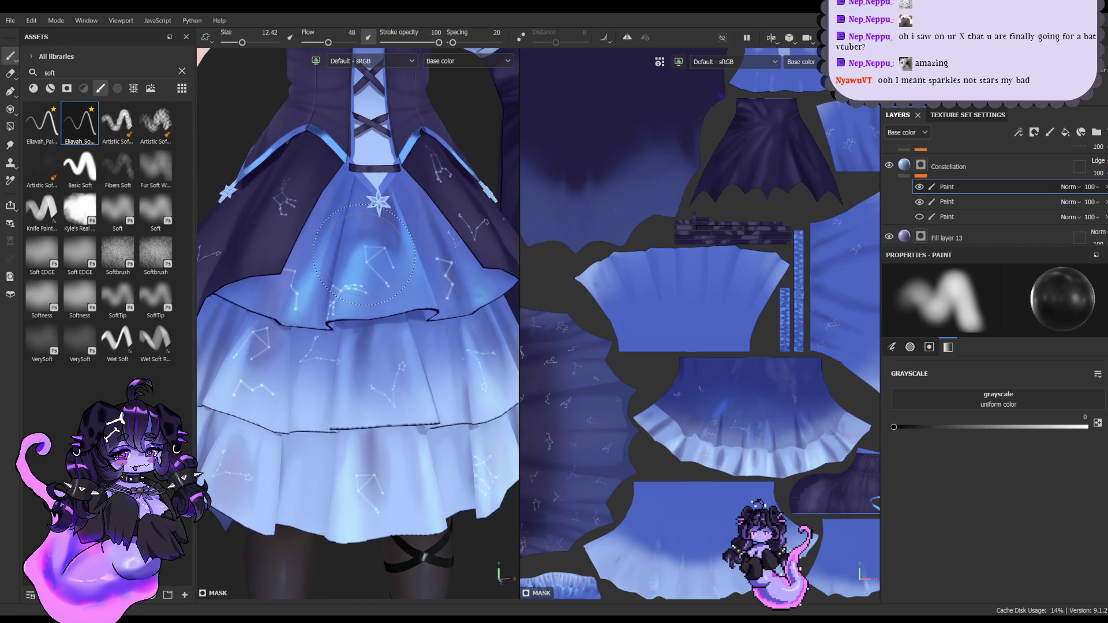
Step: Shrink the brush to size 8.55 and tilt the model so the face shows
key("bracketleft")
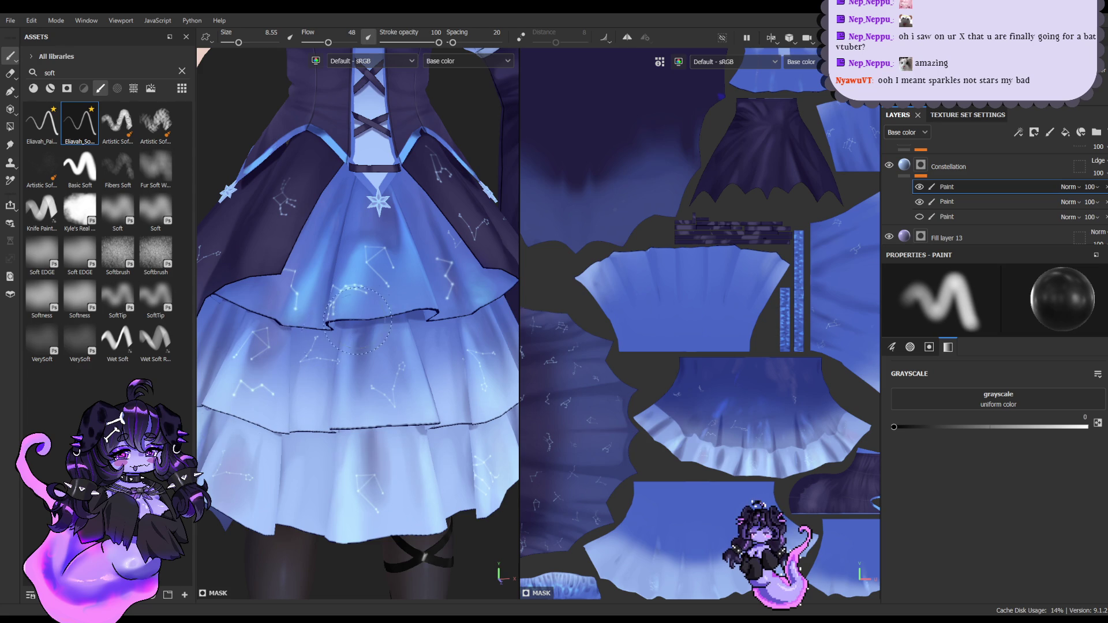
scroll(361, 315, "down", 2)
scroll(351, 300, "down", 3)
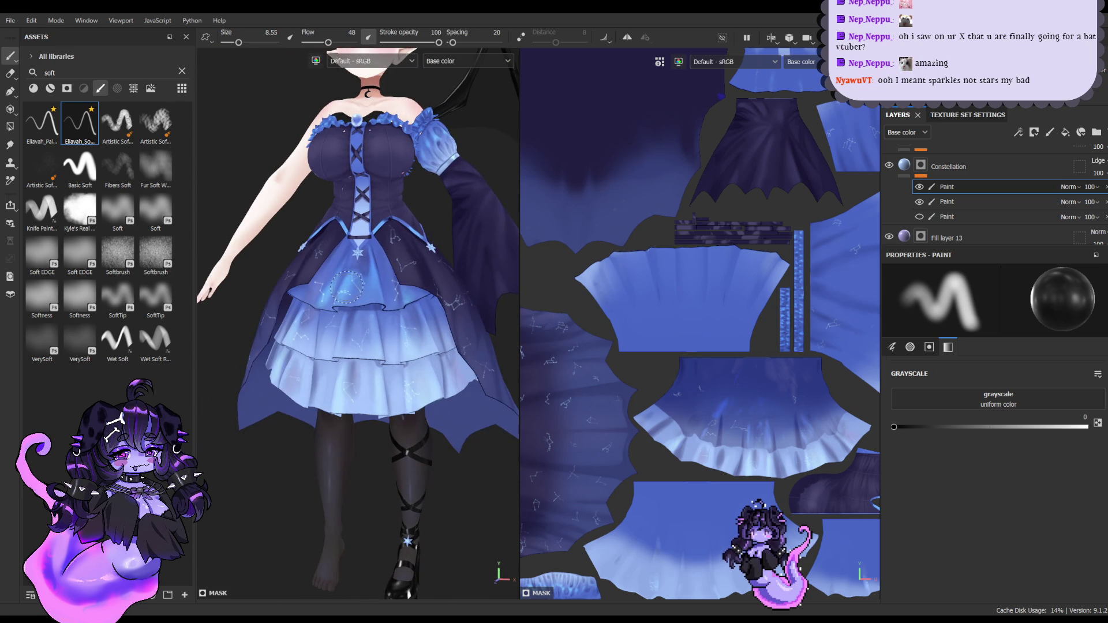
left_click_drag(346, 286, 390, 312, "alt")
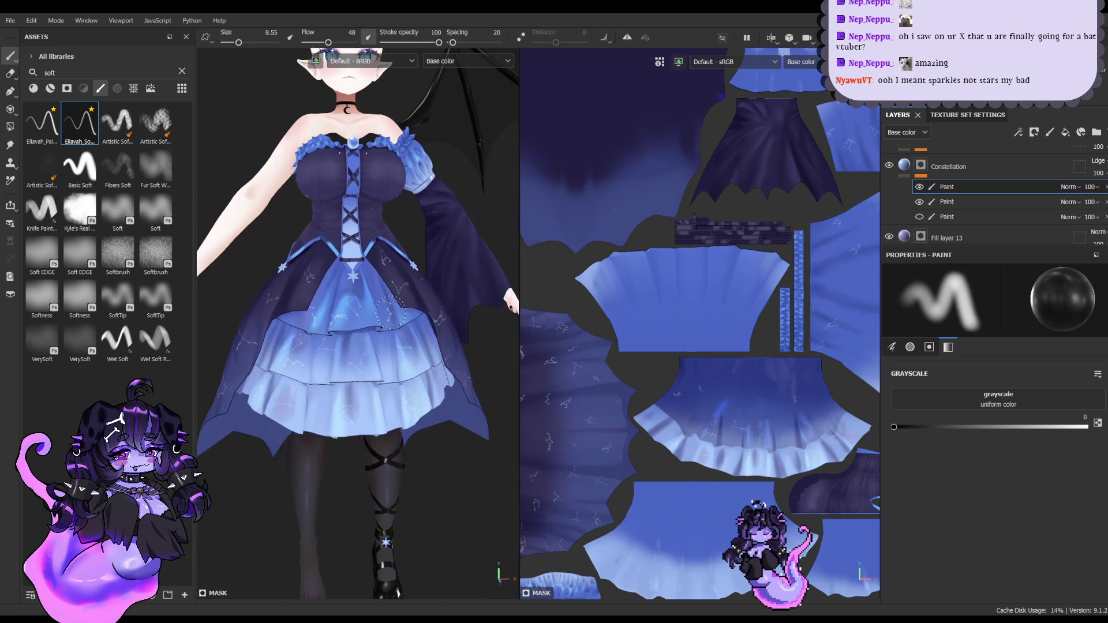
Step: Add a new paint layer to the Constellation folder and switch to Clip Studio Paint
left_click(947, 166)
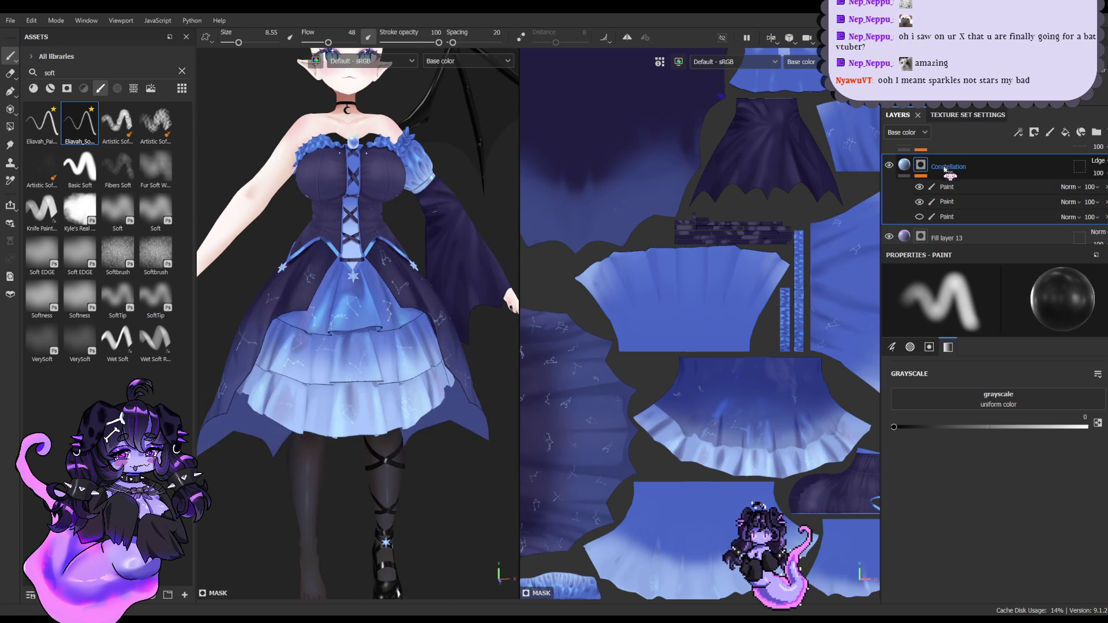
key("ctrl+shift+n")
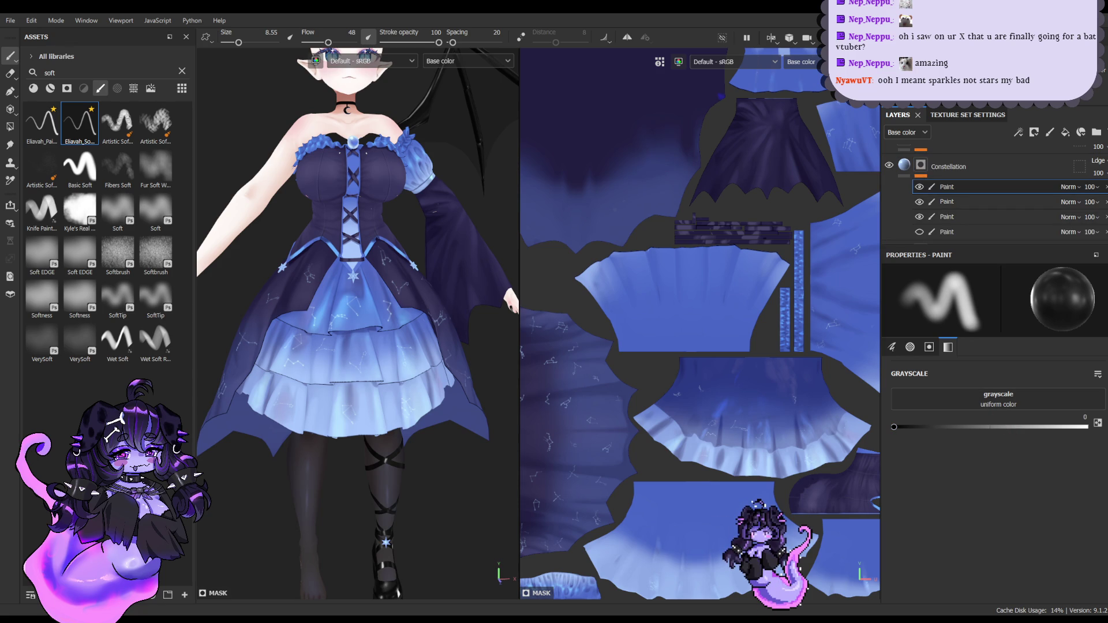
key("alt+Tab")
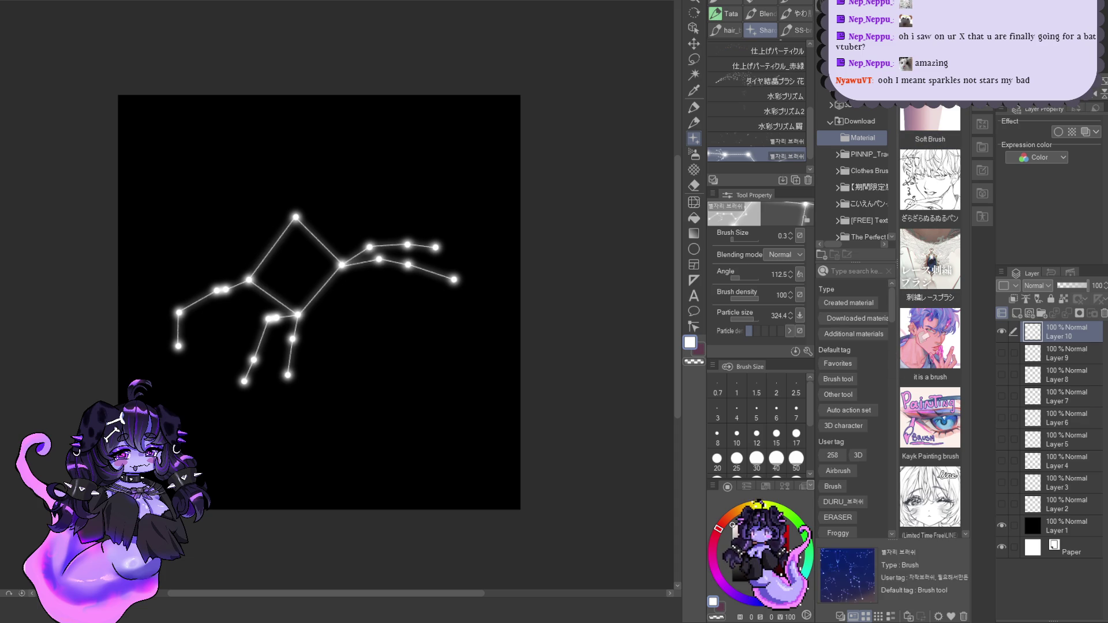
Step: Browse the Material Download folder and drag the 華やかなきらめき sparkle brush into the sub tools
left_click(848, 107)
left_click(854, 138)
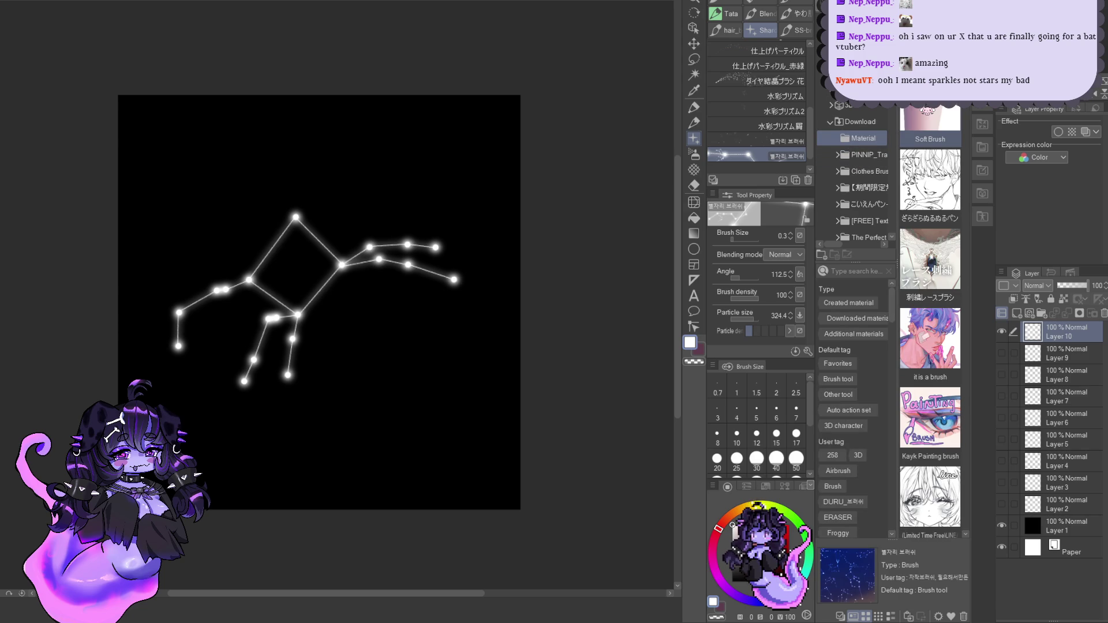
left_click(848, 143)
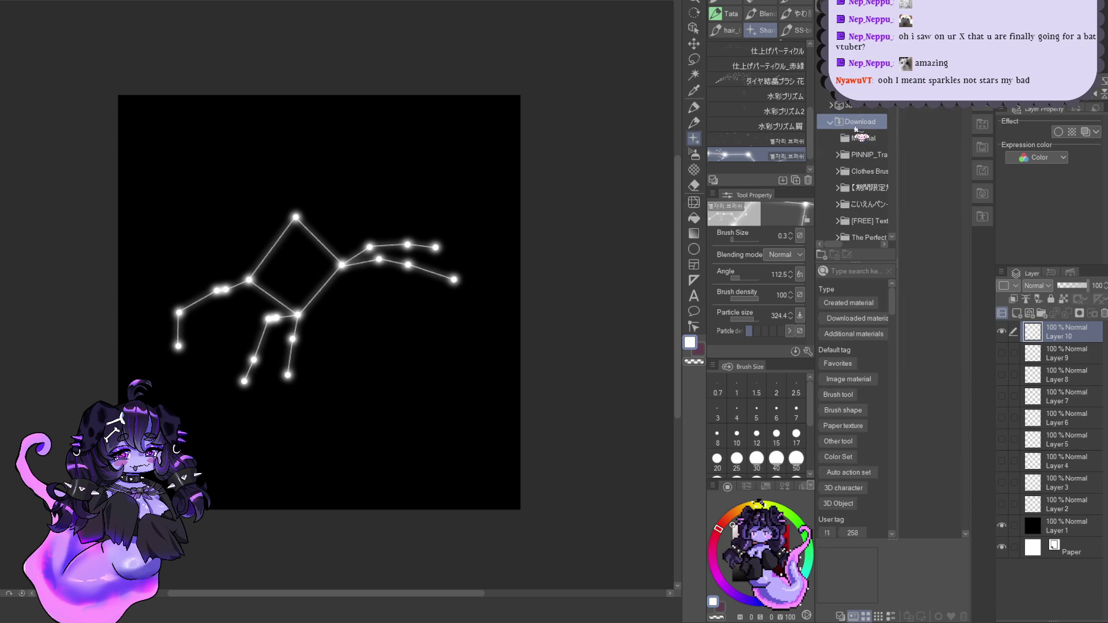
left_click(845, 140)
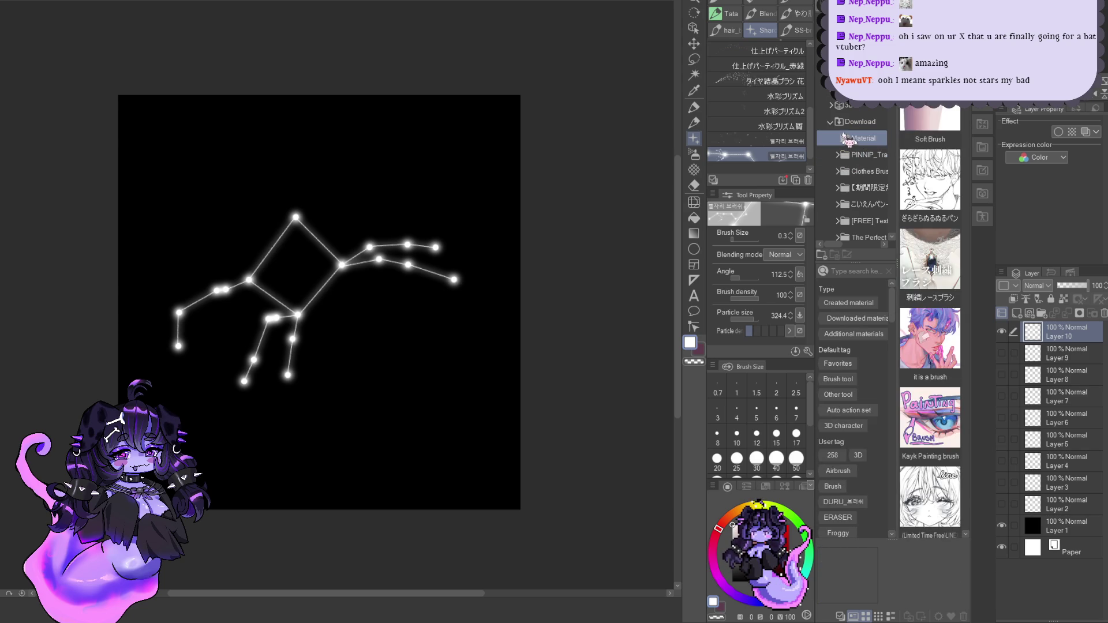
left_click(860, 122)
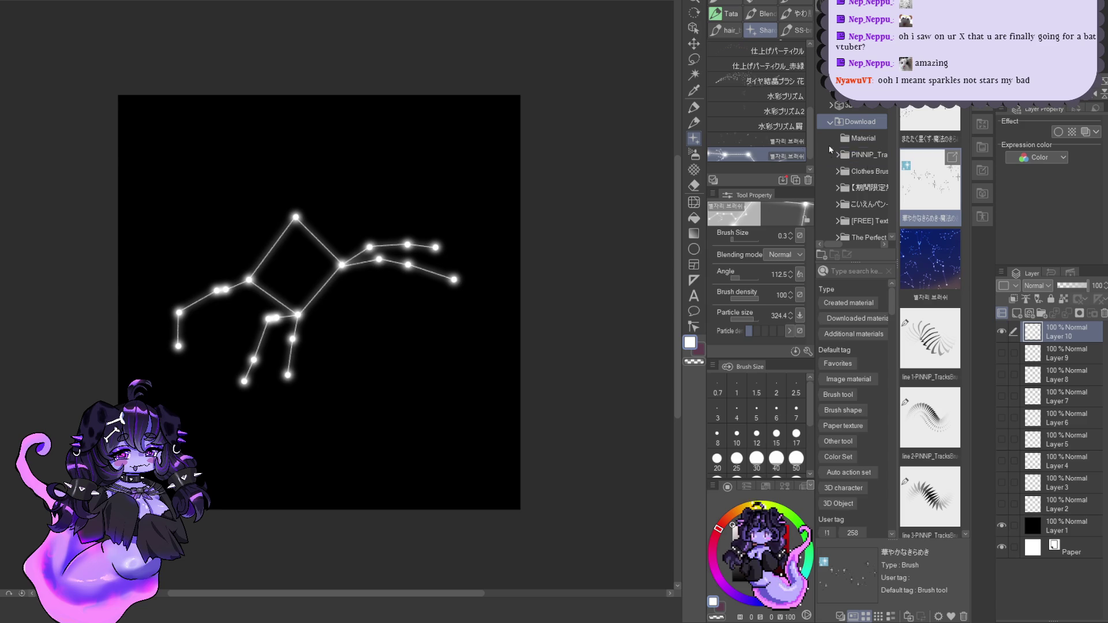
left_click_drag(929, 179, 756, 168)
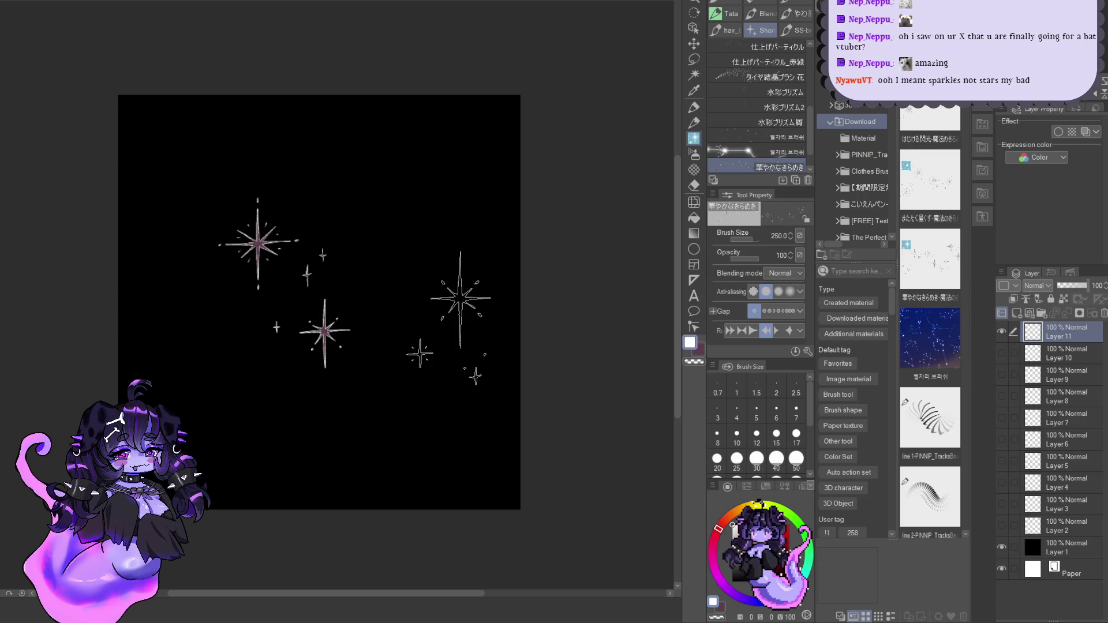
Step: Set the paint colour to white and stamp a large size-600 sparkle
left_click(759, 532)
left_click(697, 347)
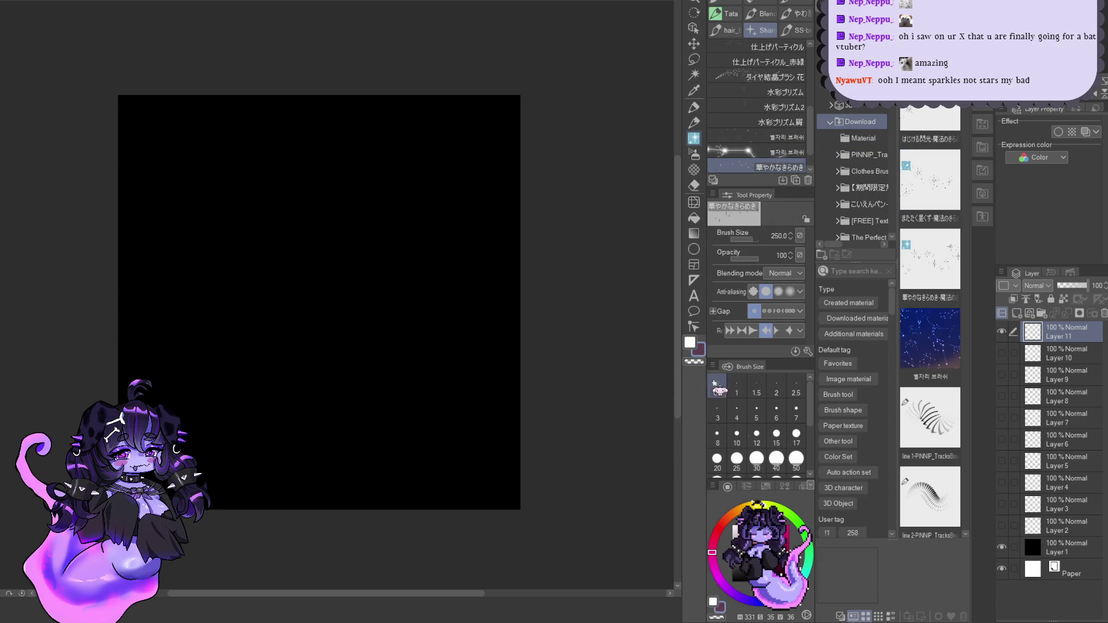
left_click(732, 525)
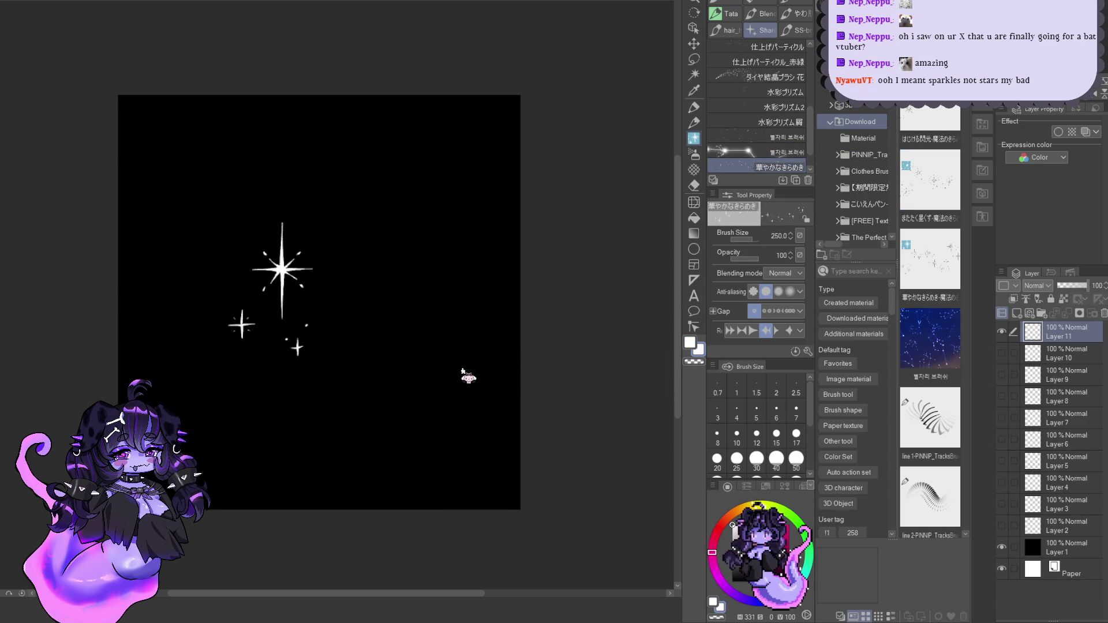
left_click_drag(360, 333, 404, 333, "ctrl+alt")
left_click(299, 307)
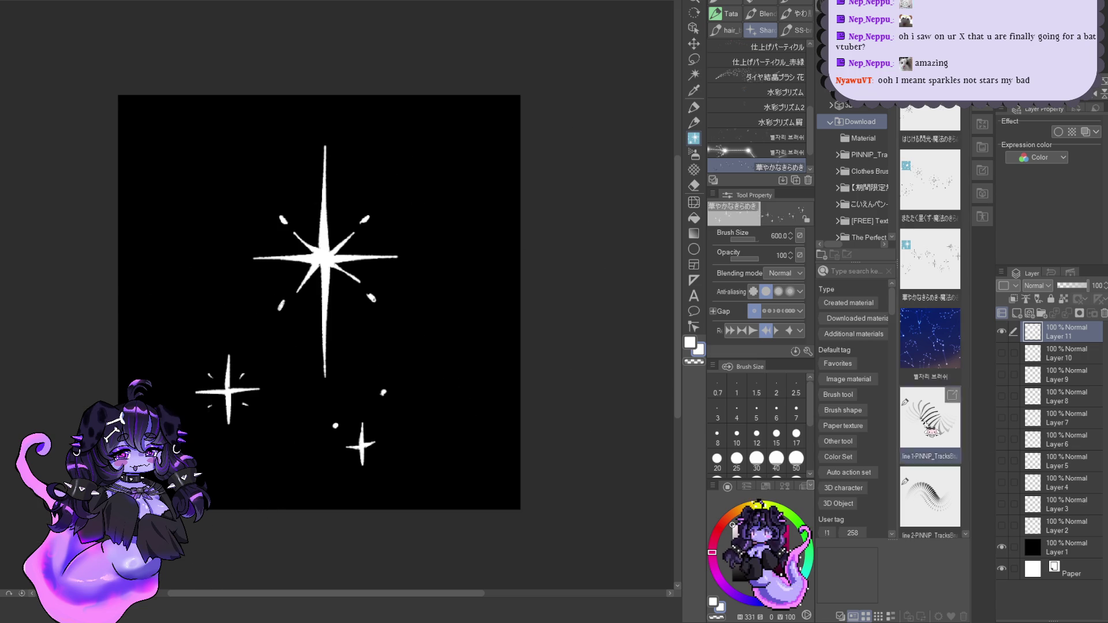
Step: Hide Layer 11, add the またたく星くず brush, and test-stamp it at size 500 on new Layer 12
left_click(1001, 333)
left_click(930, 181)
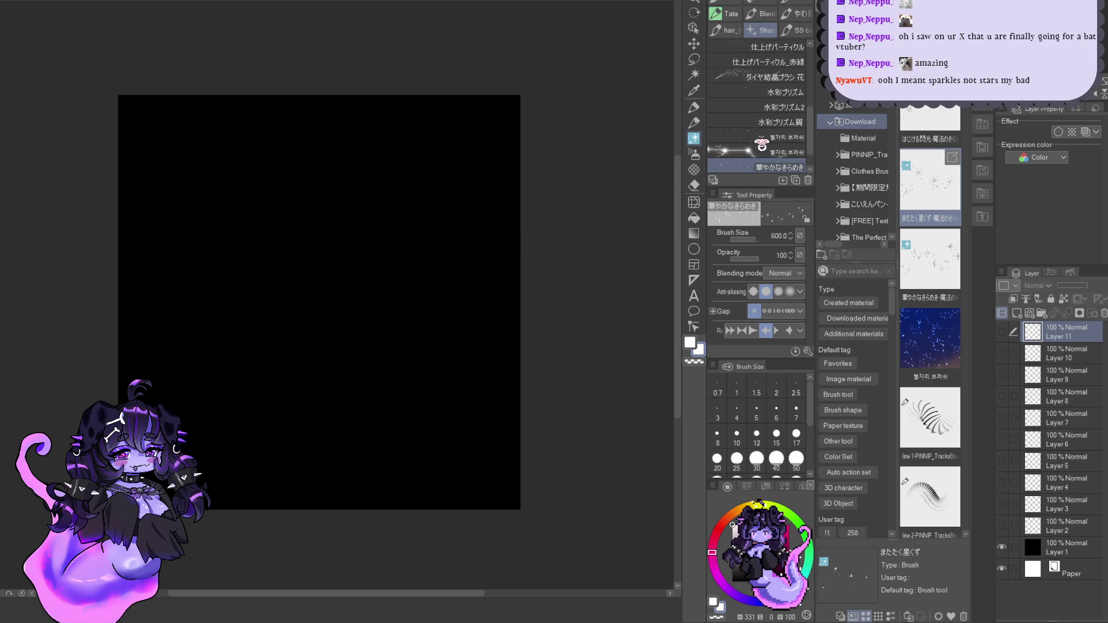
left_click_drag(929, 182, 797, 163)
left_click(1017, 313)
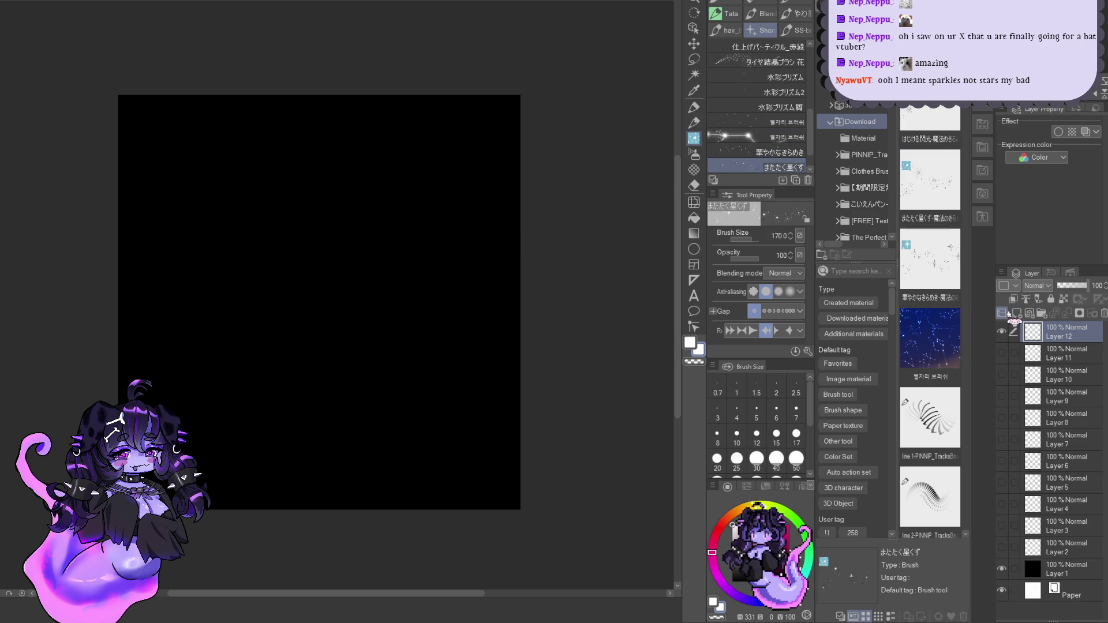
left_click_drag(306, 248, 323, 237)
left_click_drag(288, 294, 370, 254)
key("ctrl+z")
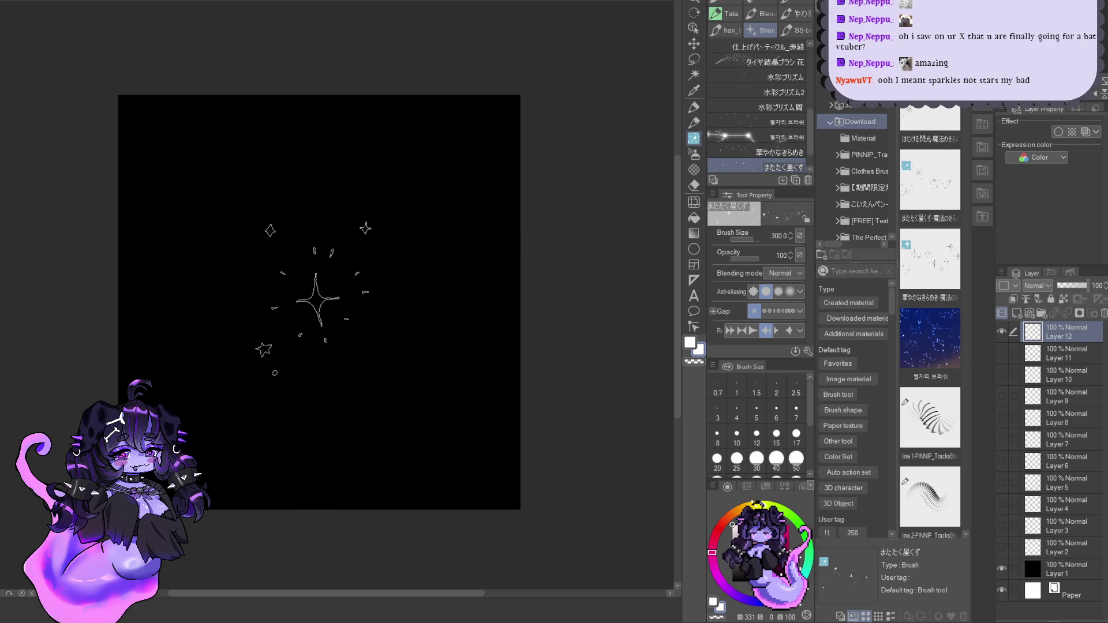
left_click_drag(317, 291, 375, 291, "ctrl+alt")
left_click(306, 306)
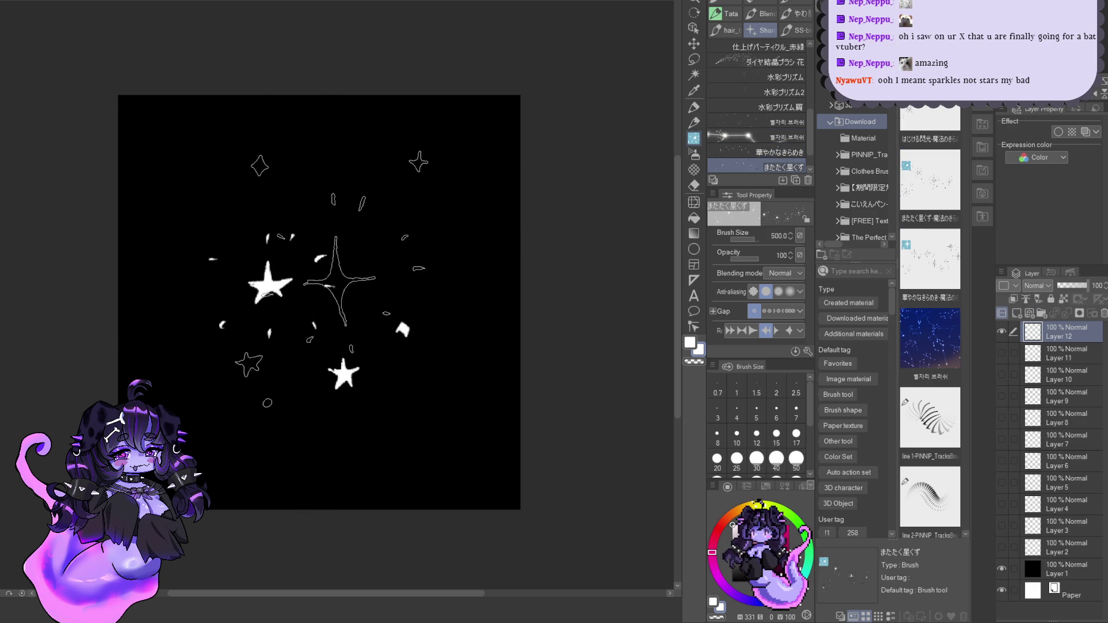
key("ctrl+z")
left_click(317, 295)
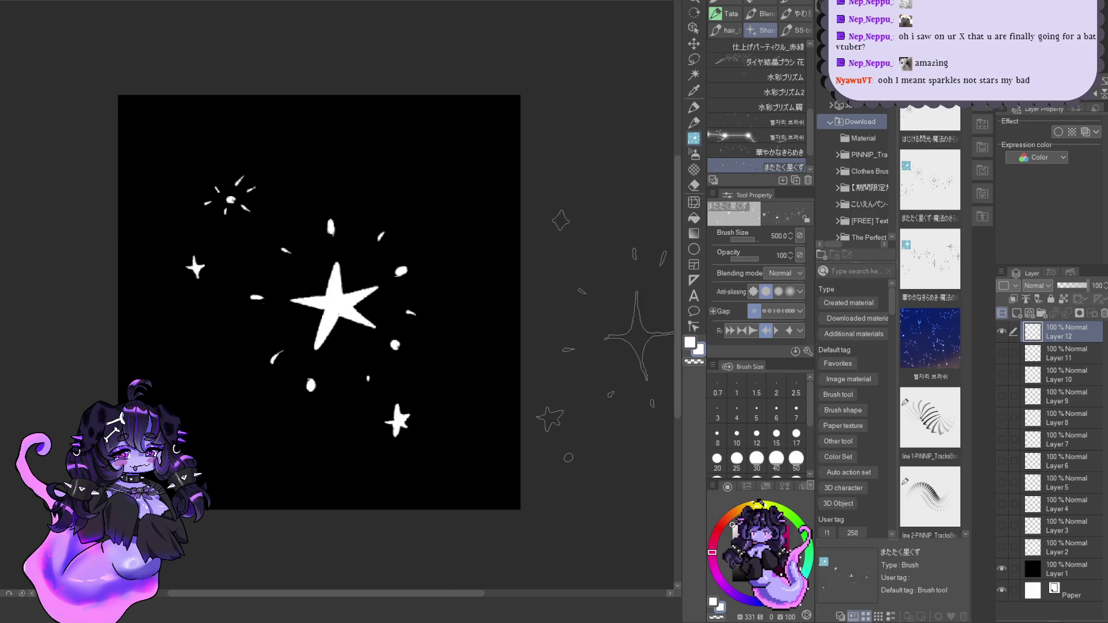
Step: Hide Layer 12, add the はじける閃光 brush, test-stamp it on Layer 13, and start Layer 14
left_click(1002, 333)
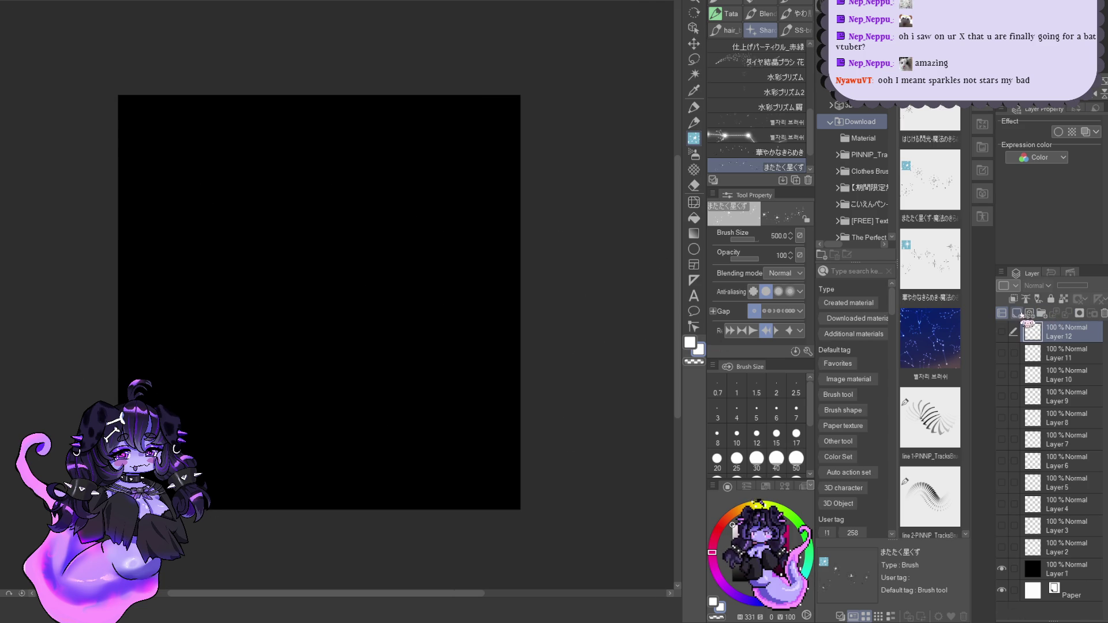
left_click(1016, 313)
left_click(929, 130)
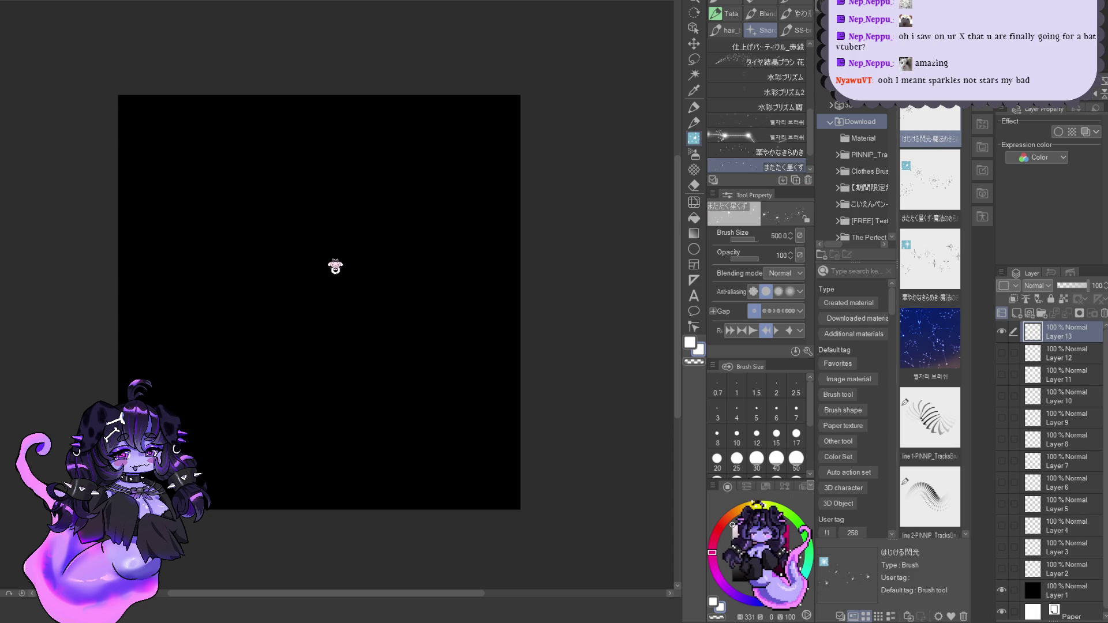
left_click_drag(336, 267, 323, 335)
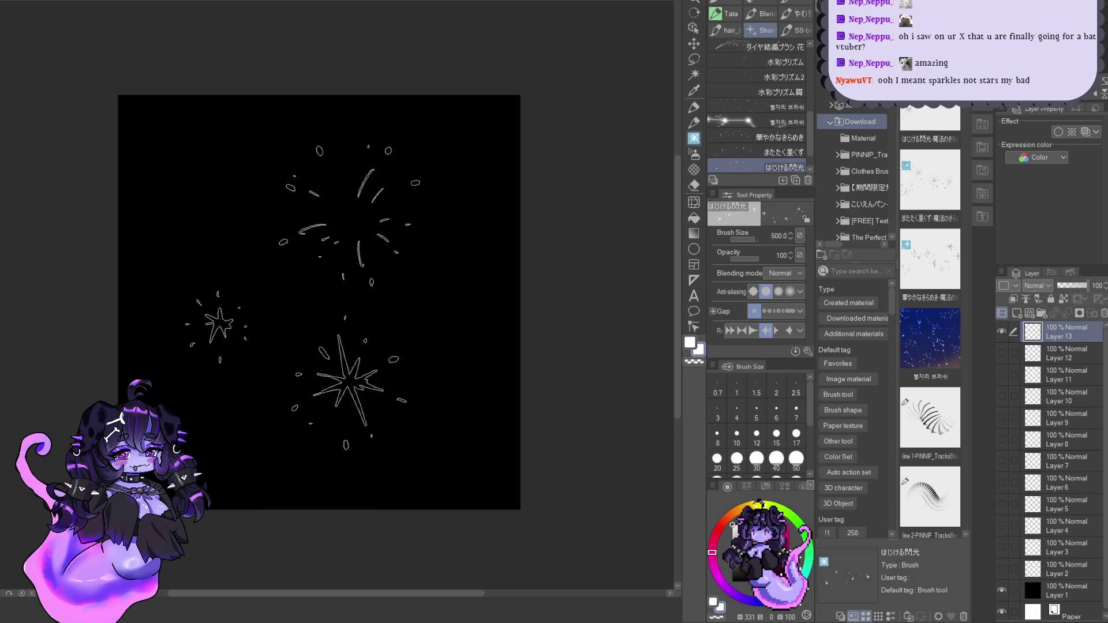
left_click(303, 297)
key("ctrl+shift+n")
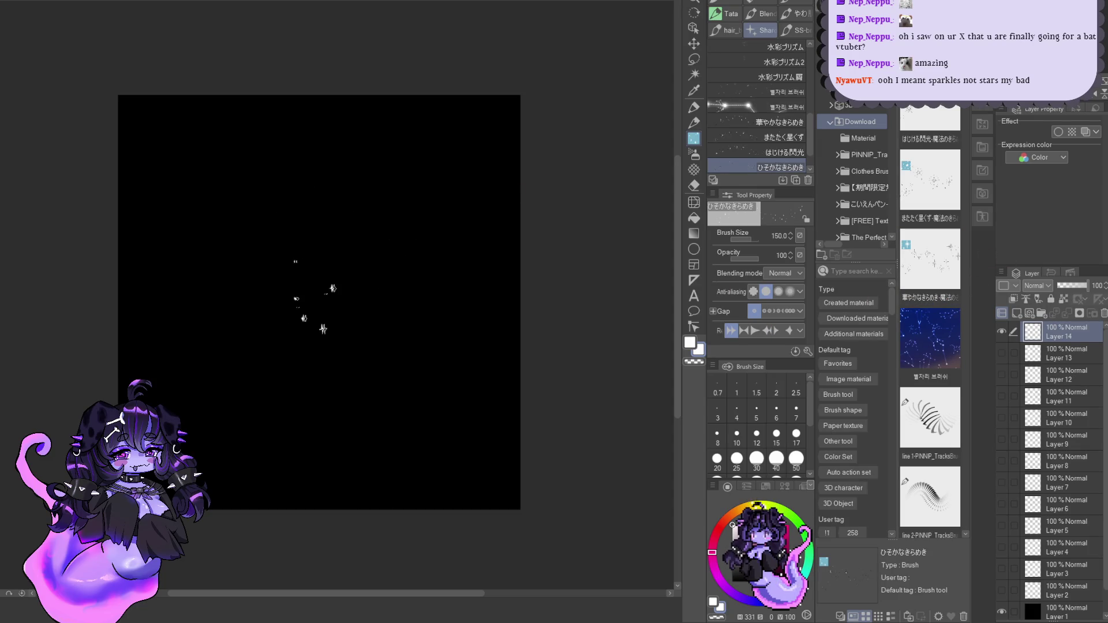
Step: Stamp a size-600 sparkle, then はじける閃光 bursts at size 300 on Layer 14
left_click_drag(310, 282, 484, 283, "ctrl+alt")
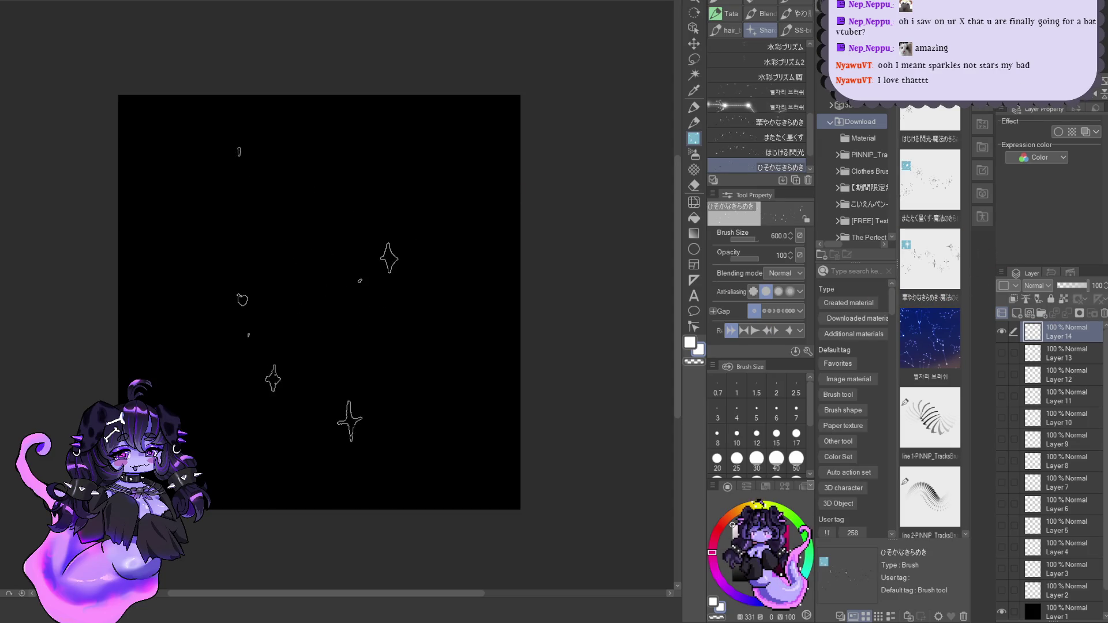
left_click(310, 283)
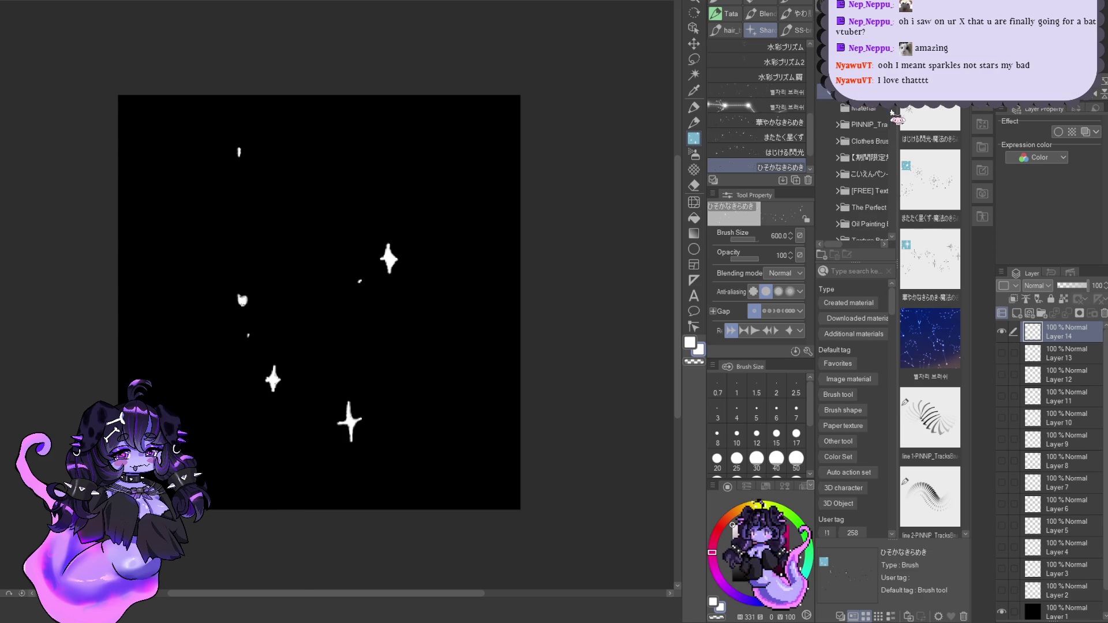
scroll(930, 317, "down", 1)
scroll(929, 317, "up", 1)
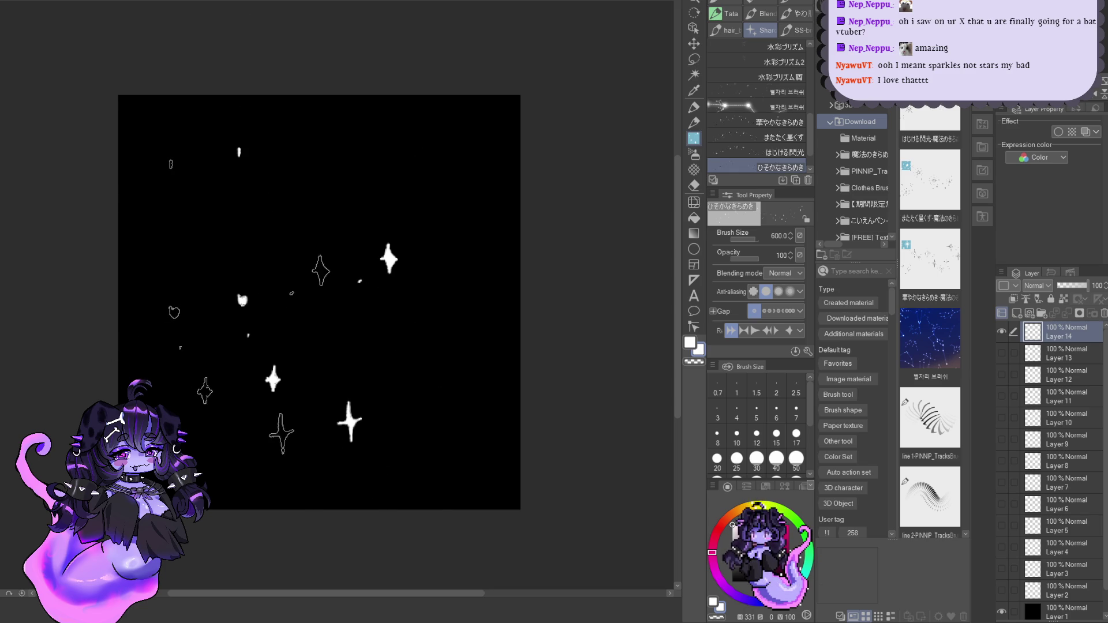
key("bracketleft")
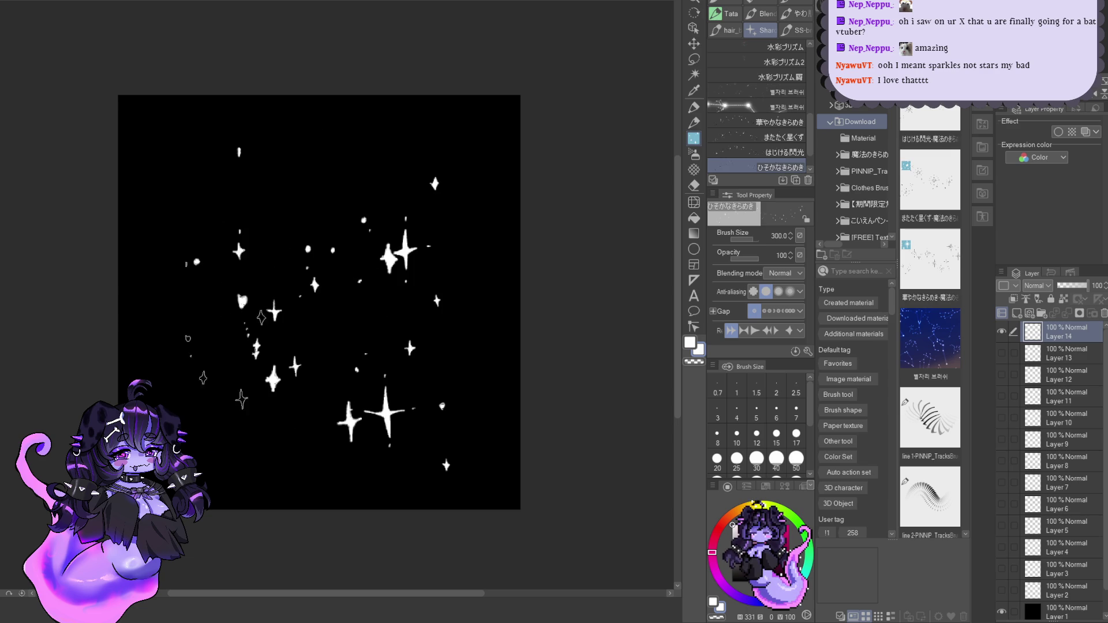
left_click(773, 152)
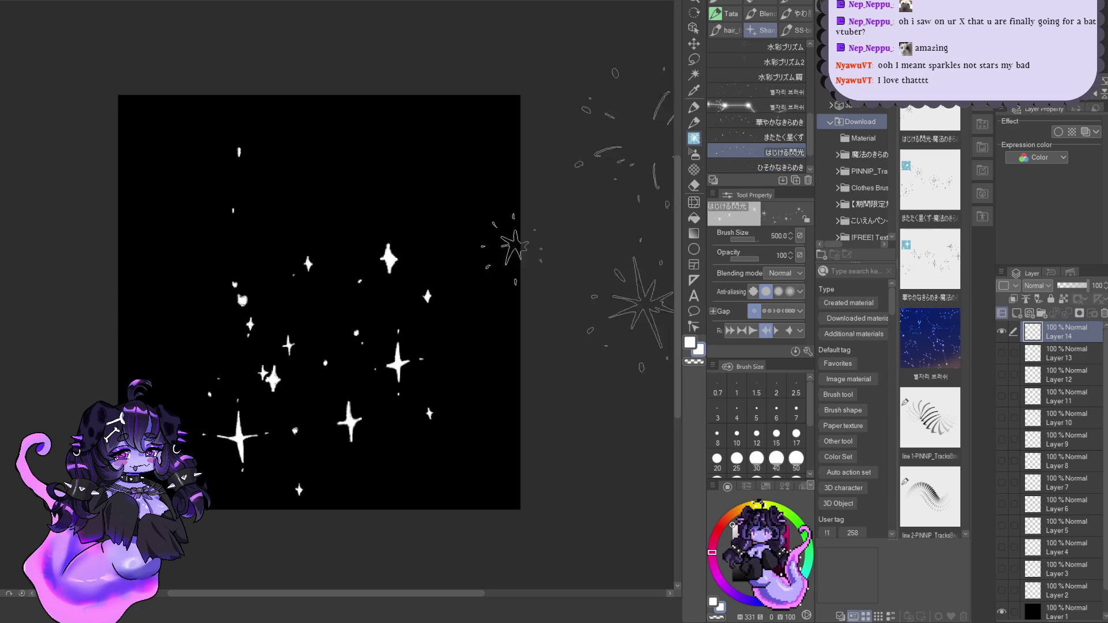
left_click(323, 228)
Step: Set またたく星くず and 華やかなきらめき to size 400, stamp left-centre sparkles, then undo them
key("bracketleft")
key("bracketleft")
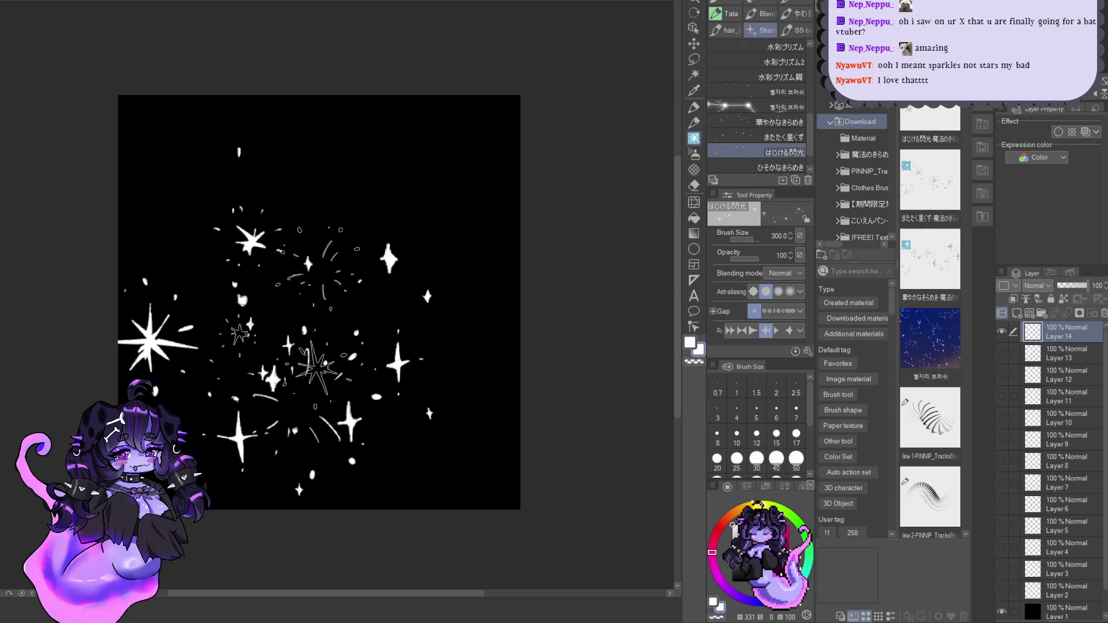
left_click(779, 137)
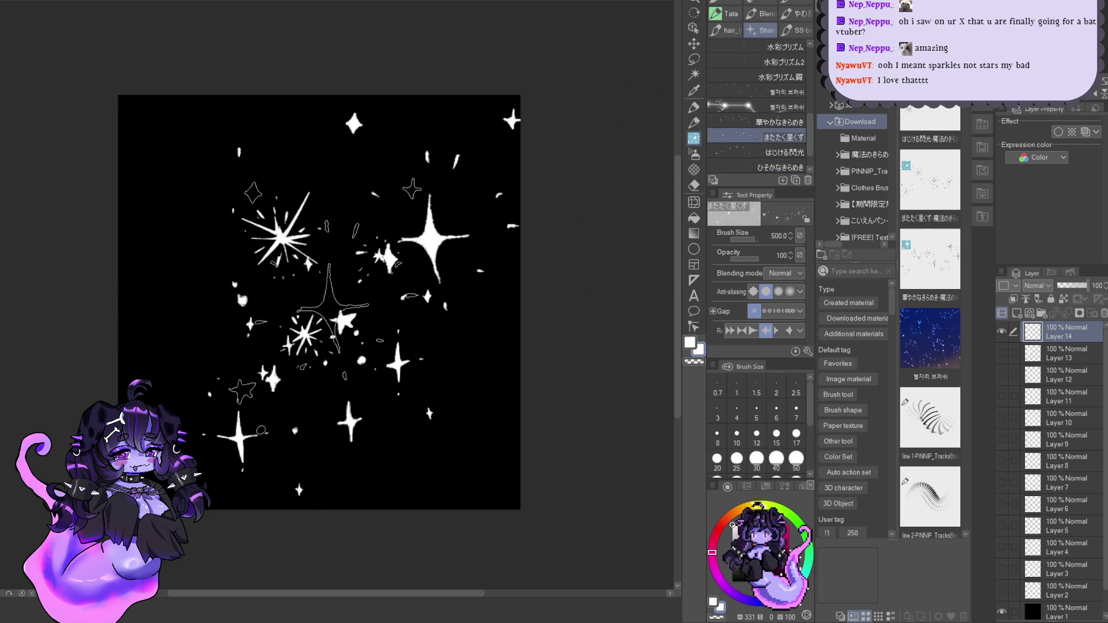
key("bracketleft")
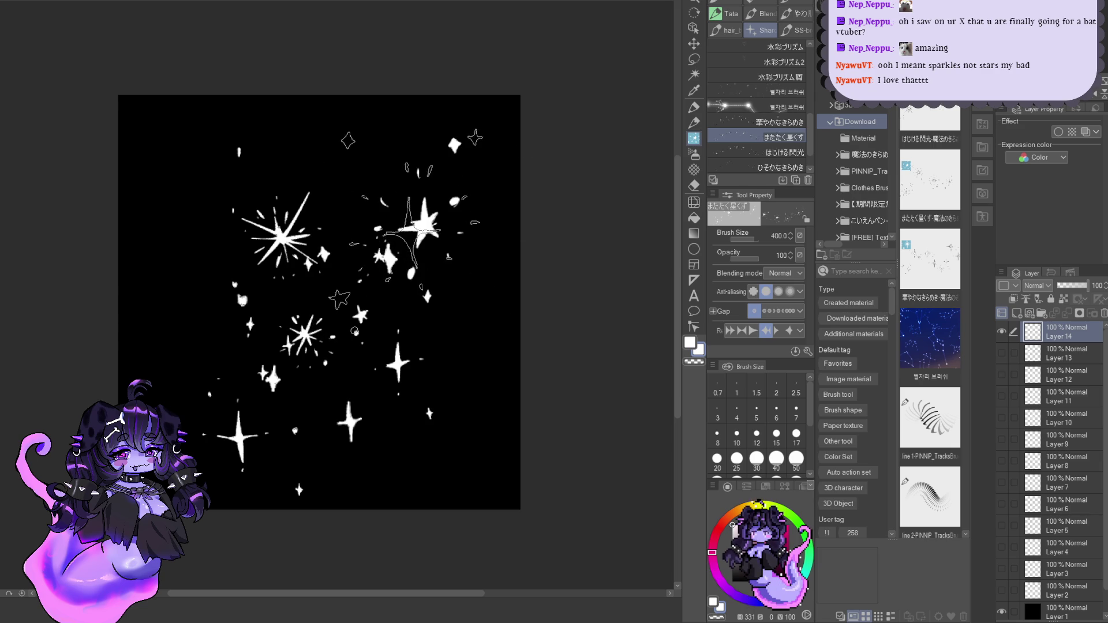
left_click(779, 121)
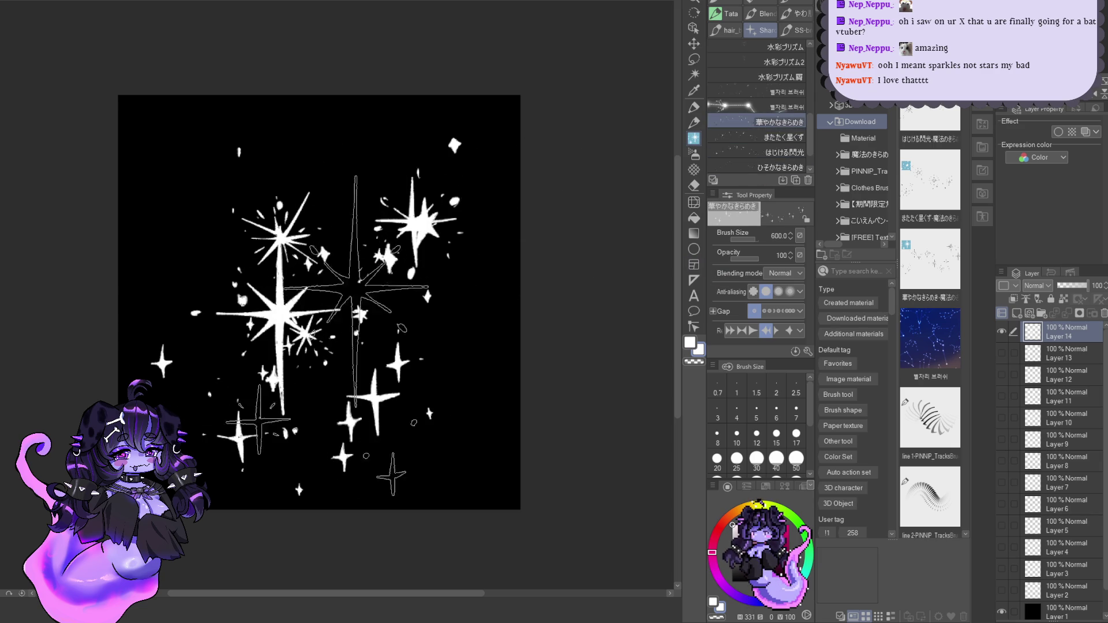
key("bracketleft")
key("bracketleft")
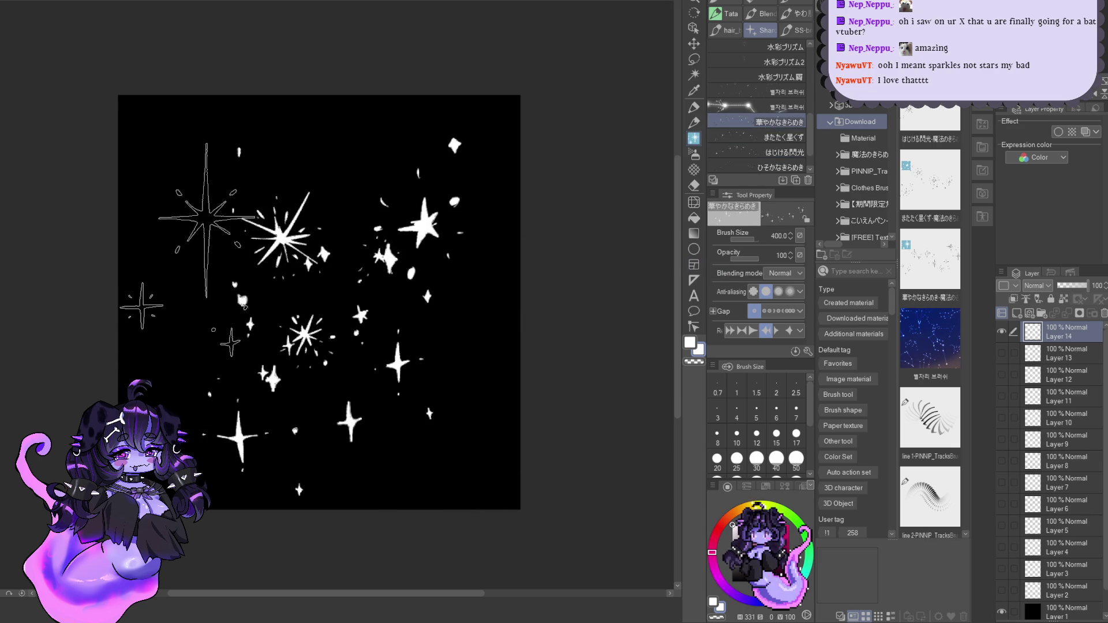
left_click(219, 259)
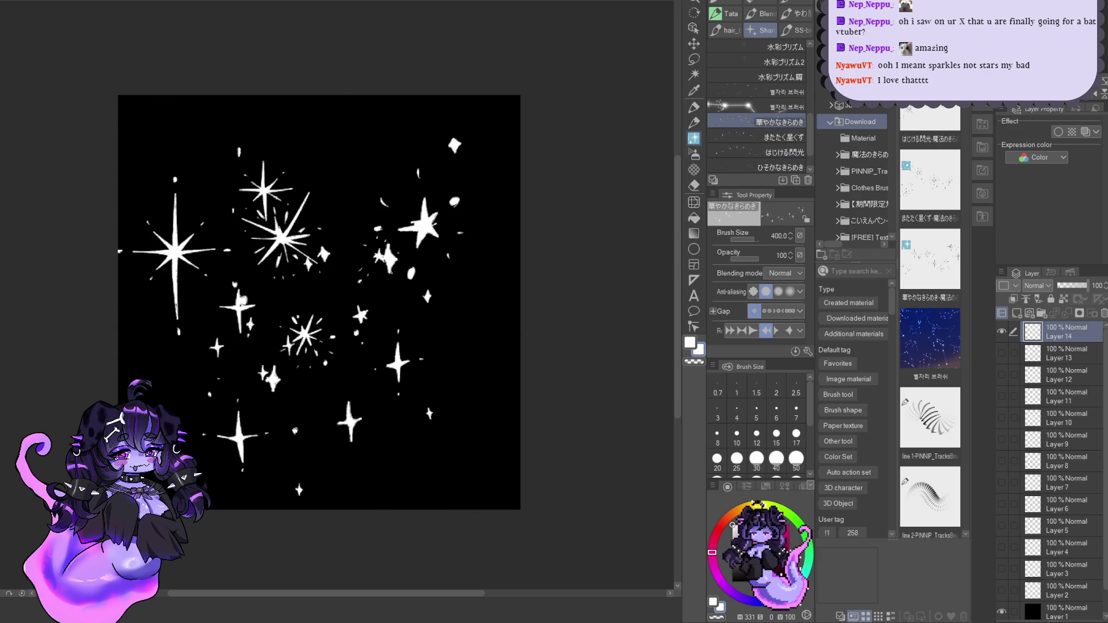
key("ctrl+z")
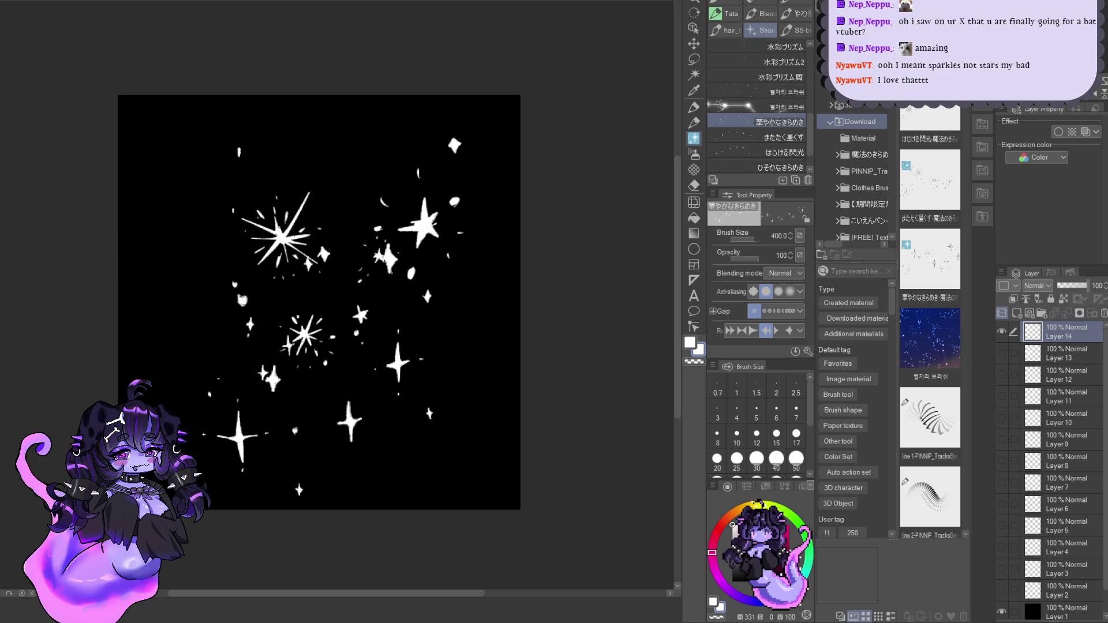
Step: Hide Layer 14's sparkles in Clip Studio Paint
left_click(1001, 331)
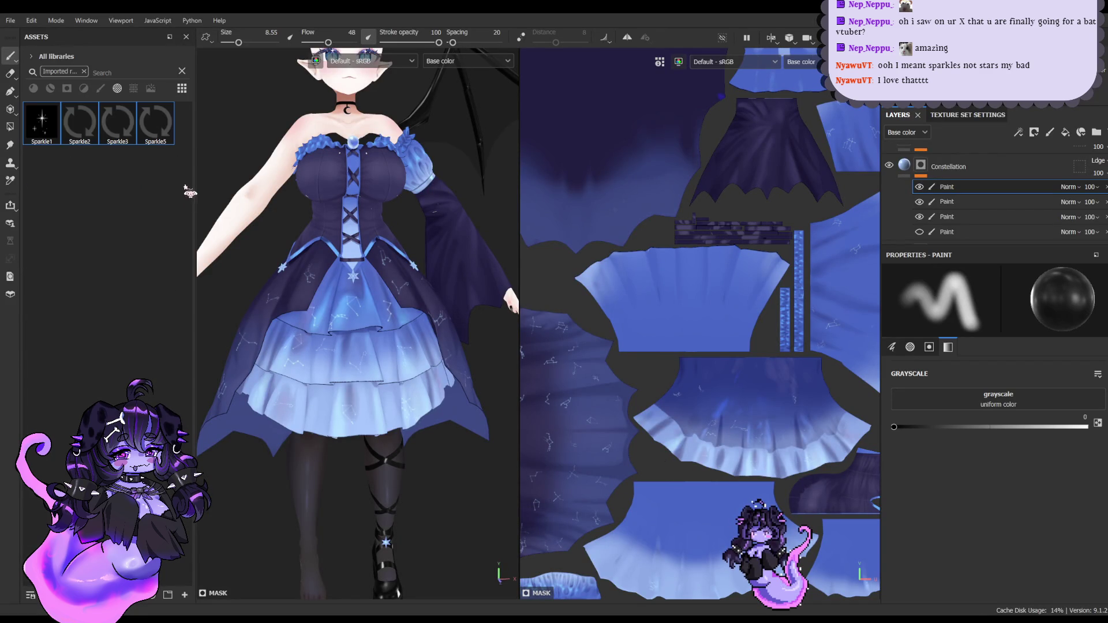
Step: Select Sparkle1 as the brush shape and set the painted grayscale value to white
left_click(41, 123)
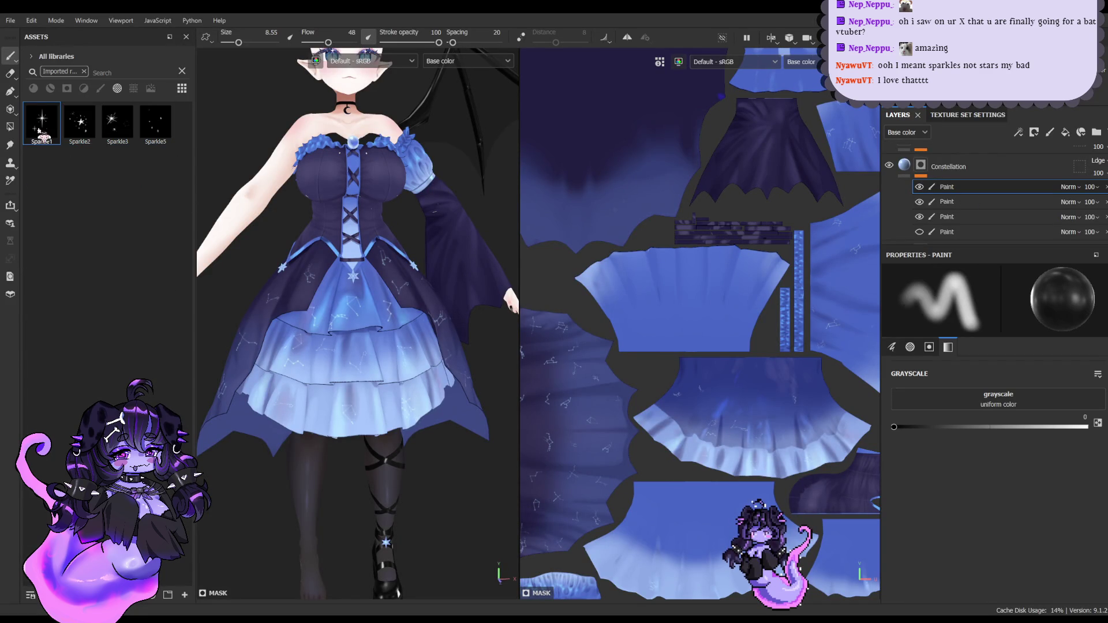
scroll(336, 290, "up", 5)
left_click_drag(344, 263, 363, 285, "alt")
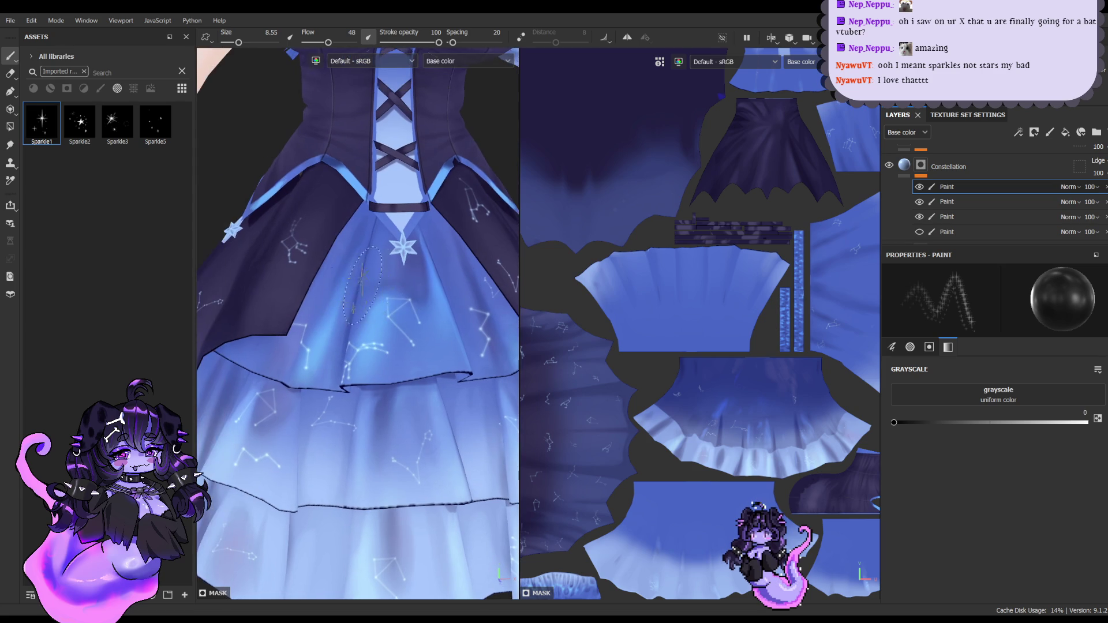
left_click(1080, 423)
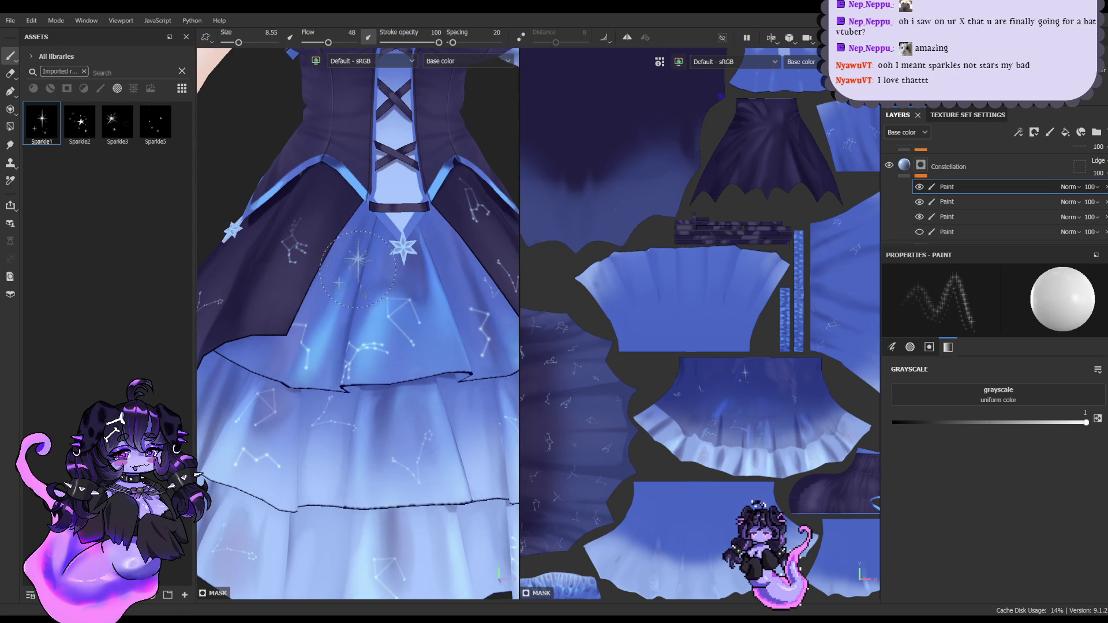
scroll(400, 314, "down", 3)
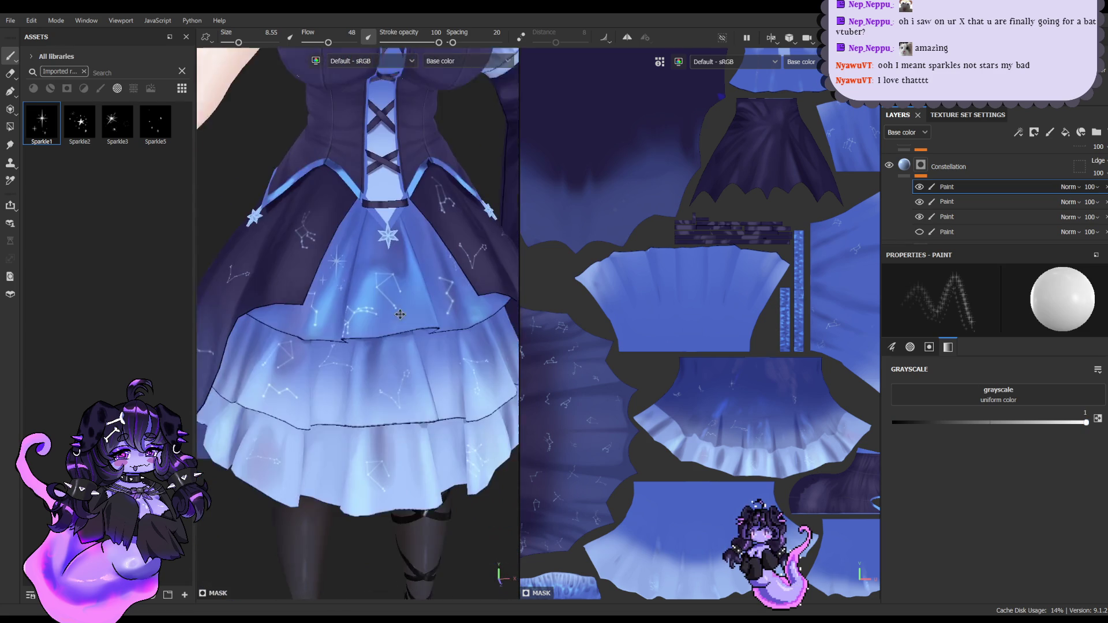
Step: Stamp sparkles on the skirt tiers, alternating Sparkle2, Sparkle5 and Sparkle3 shapes
left_click(88, 132)
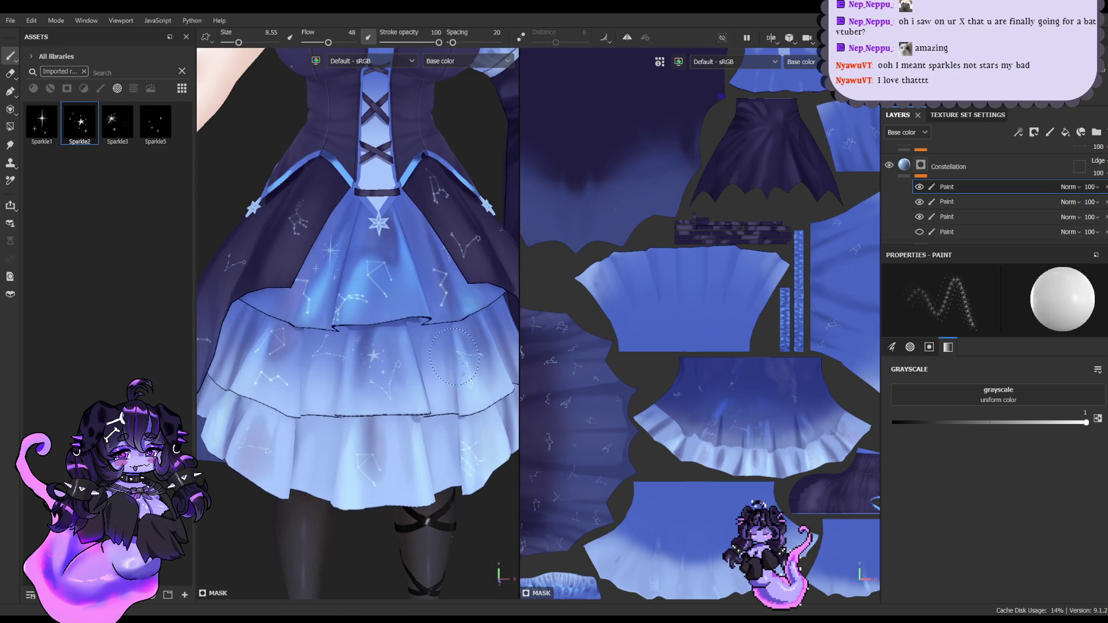
left_click(155, 124)
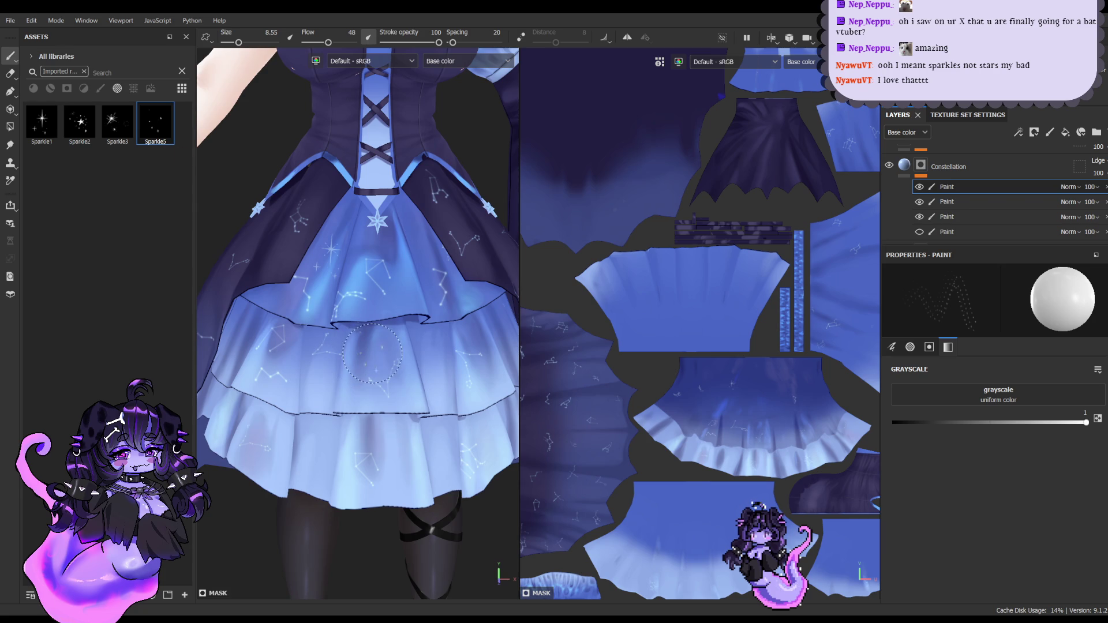
scroll(372, 353, "up", 2)
mouse_move(372, 353)
left_mouse_down("alt")
mouse_move(392, 357)
mouse_move(367, 214)
left_mouse_up("alt")
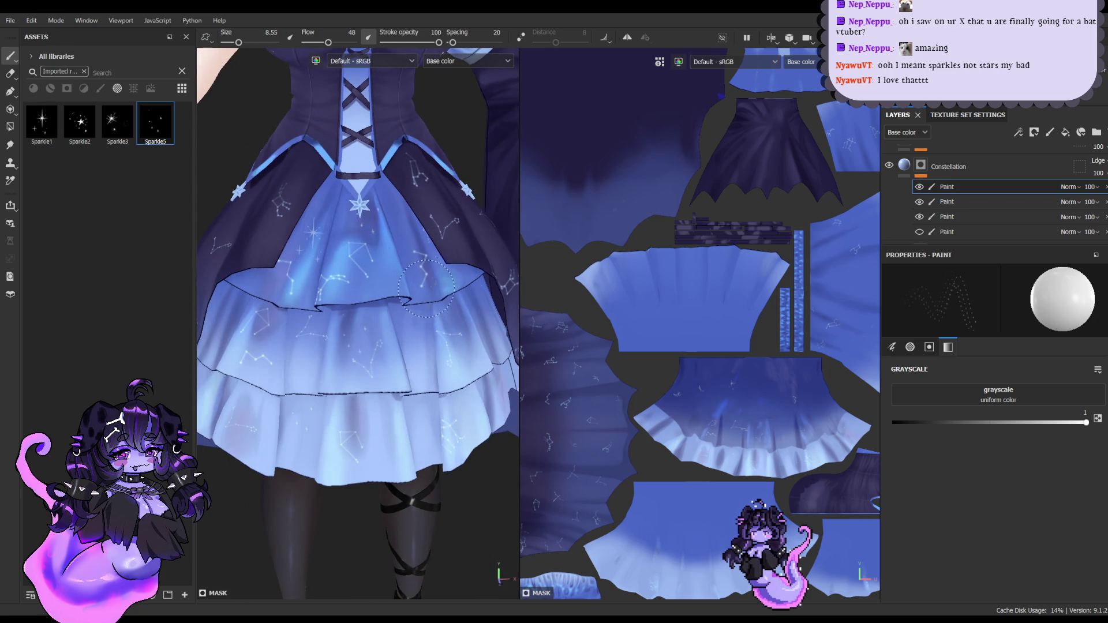
left_click_drag(426, 287, 430, 294, "alt")
left_click(80, 122)
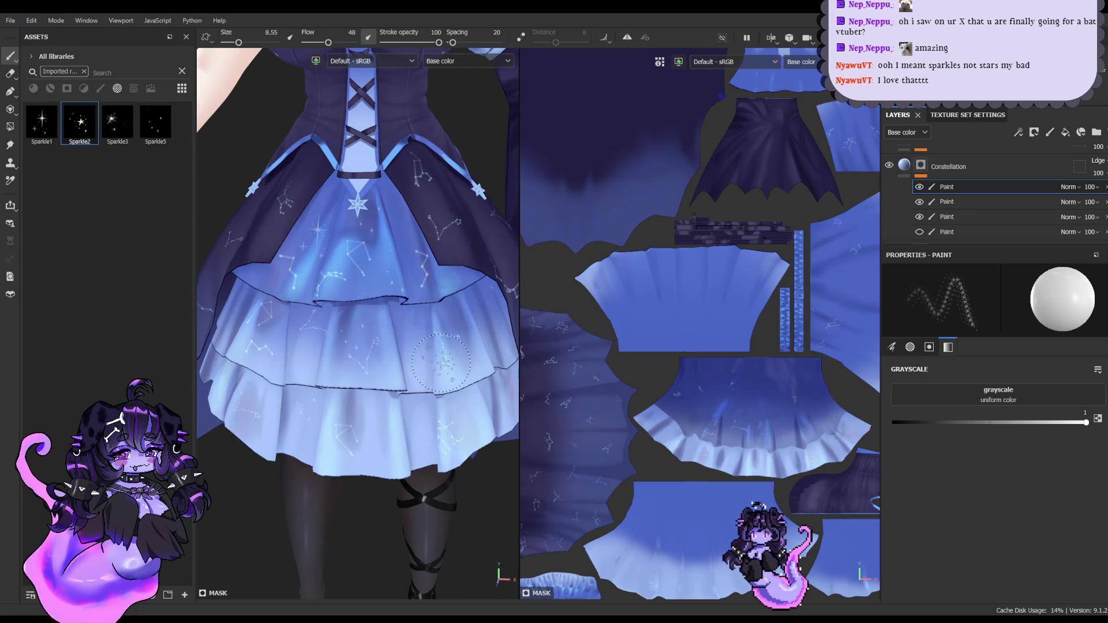
mouse_move(440, 363)
left_mouse_down("alt")
mouse_move(428, 427)
mouse_move(450, 300)
mouse_move(333, 415)
mouse_move(338, 454)
left_mouse_up("alt")
left_click(117, 123)
Step: Orbit to a frontal view of the dress and shrink the brush to size 6.37
left_click_drag(225, 404, 312, 412, "alt")
scroll(249, 320, "down", 2)
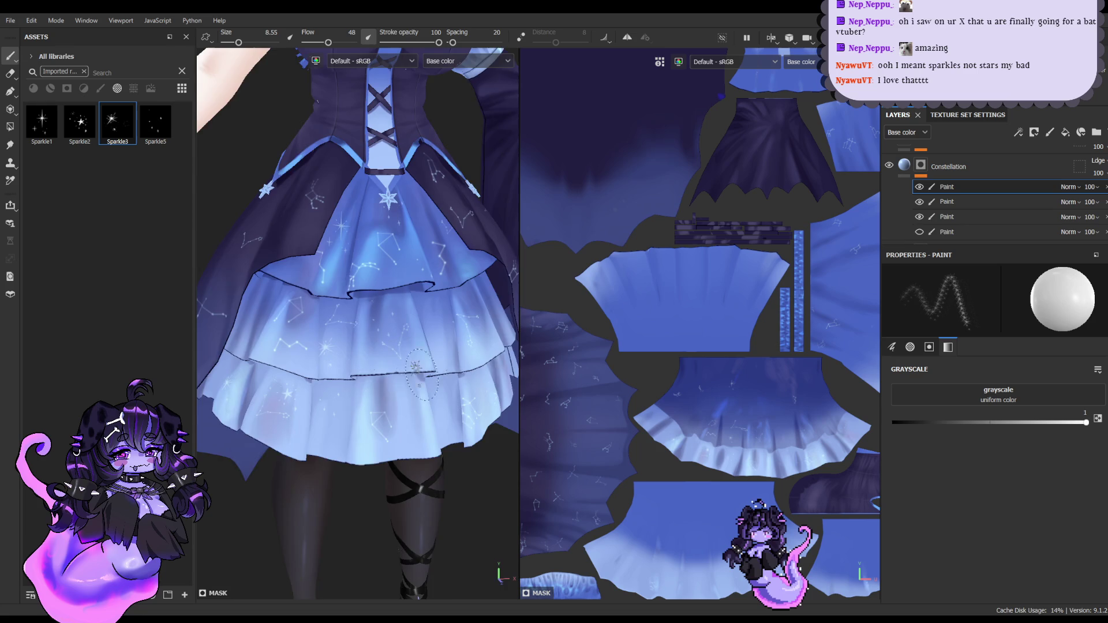
scroll(346, 370, "down", 1)
scroll(407, 395, "down", 2)
scroll(407, 394, "up", 2)
scroll(422, 386, "up", 1)
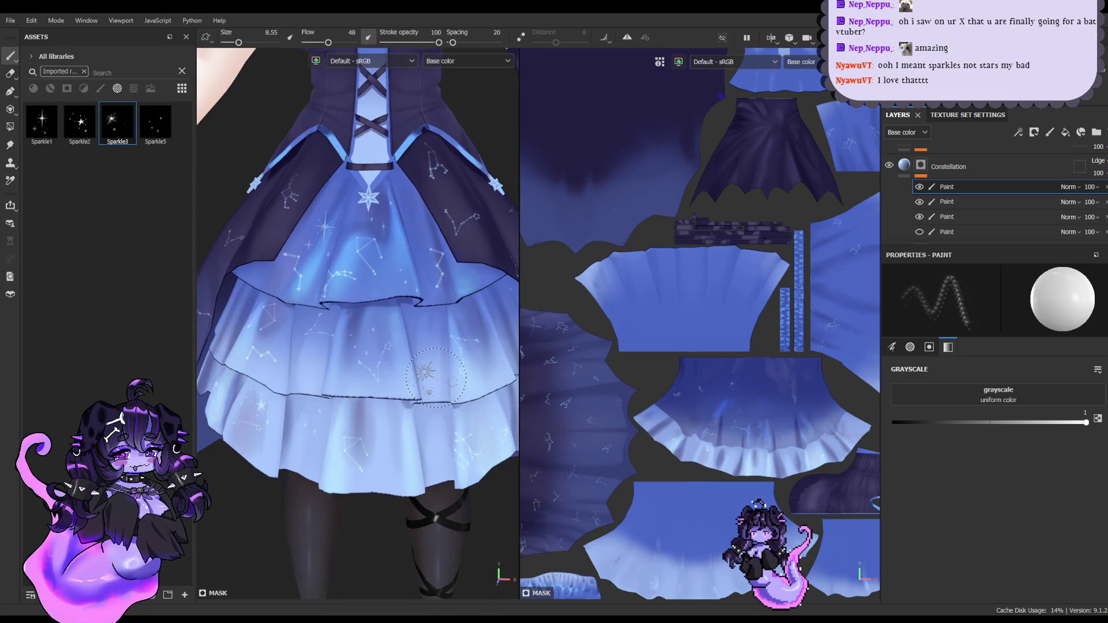
key("bracketleft")
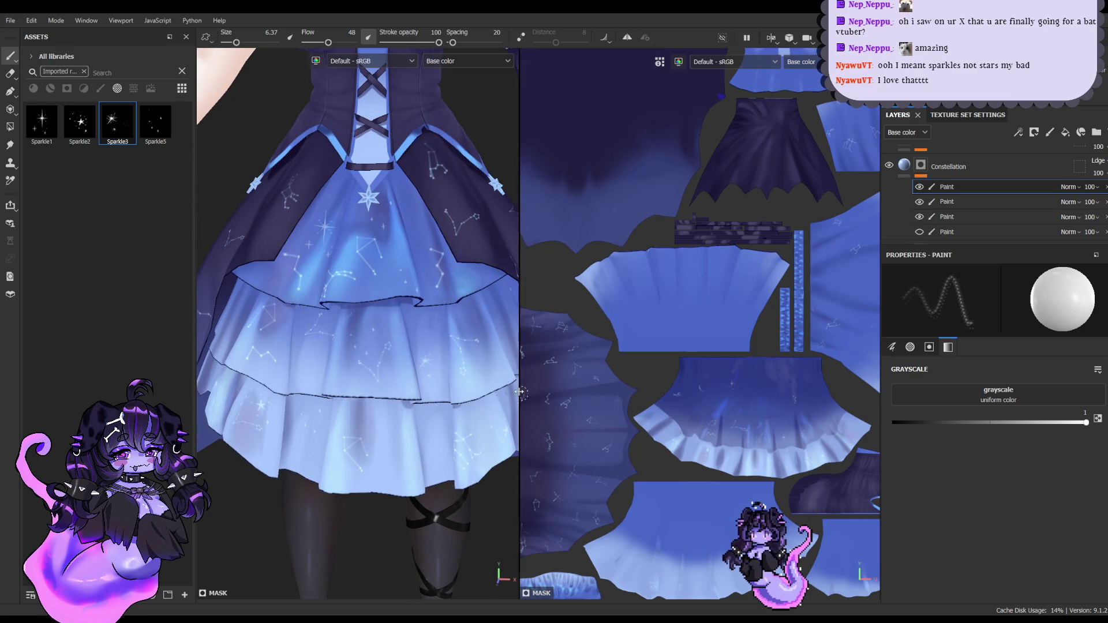
Step: Stamp more Sparkle5 and Sparkle1 sparkles across the middle of the skirt
left_click(170, 139)
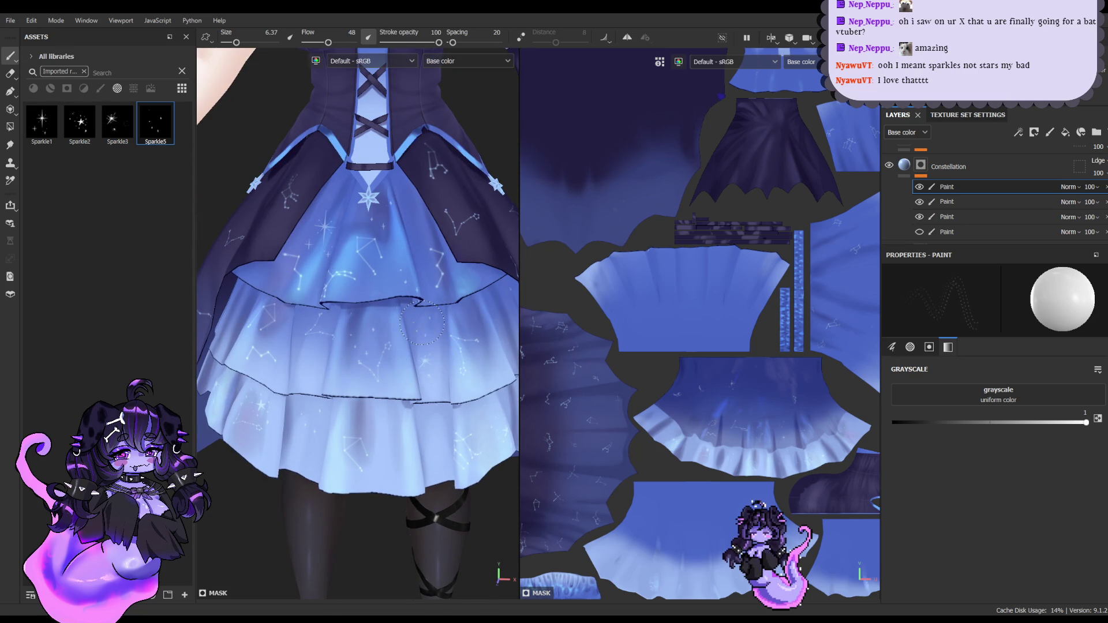
mouse_move(421, 322)
left_mouse_down("alt")
mouse_move(311, 428)
mouse_move(382, 432)
left_mouse_up("alt")
left_click(42, 122)
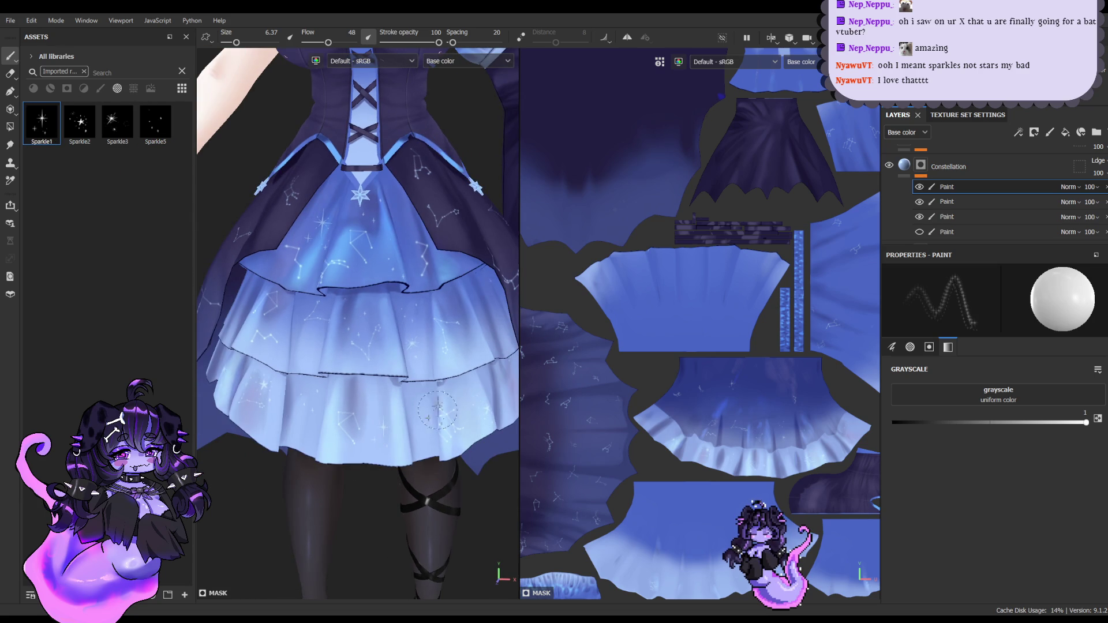
left_click_drag(437, 407, 440, 373, "alt")
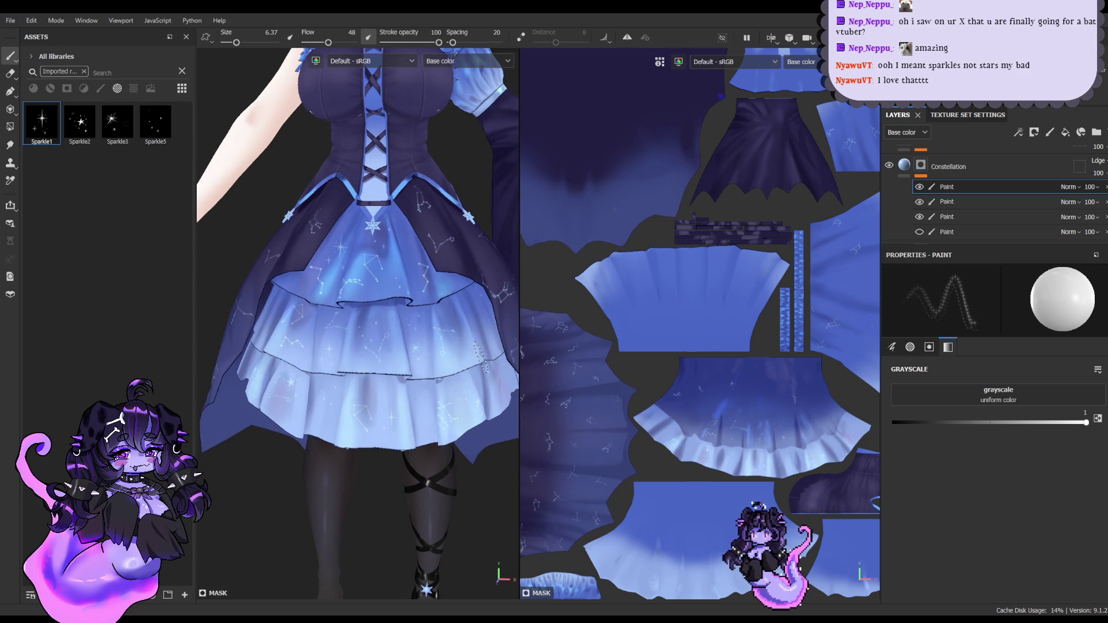
middle_click_drag(435, 323, 433, 350, "alt")
scroll(371, 326, "up", 3)
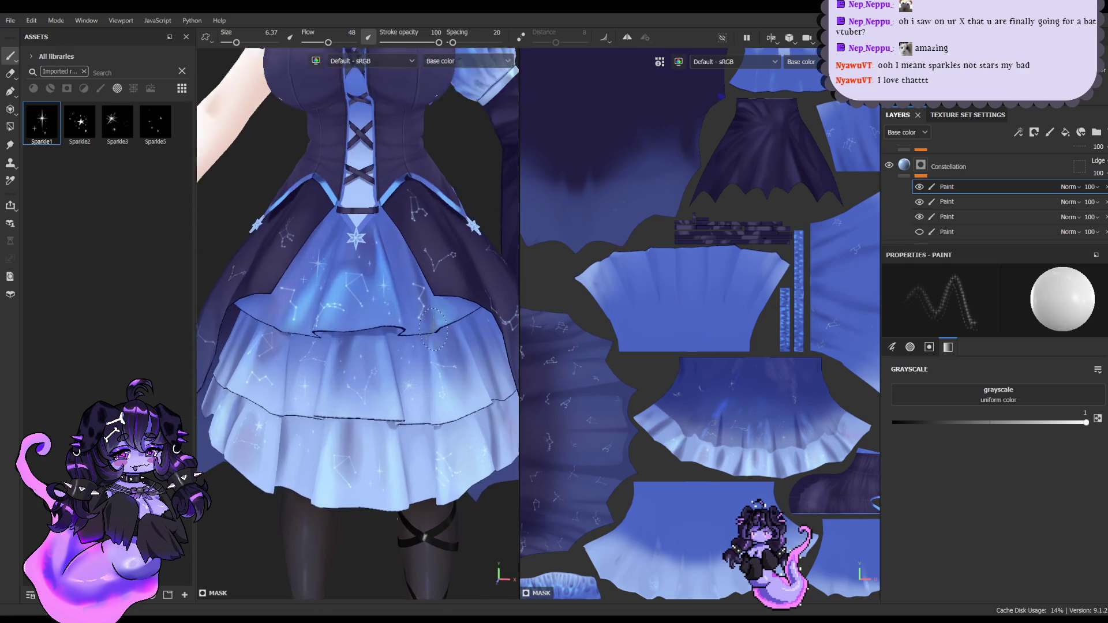
scroll(427, 327, "down", 3)
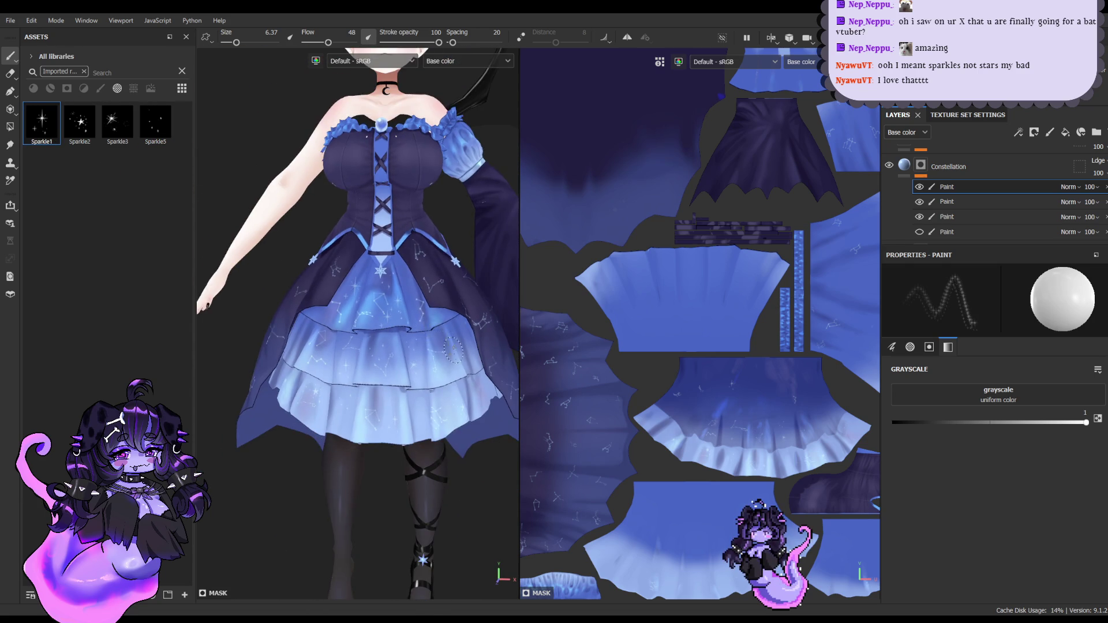
scroll(453, 349, "up", 3)
mouse_move(462, 418)
middle_mouse_down("alt")
mouse_move(471, 428)
mouse_move(440, 424)
middle_mouse_up("alt")
scroll(427, 418, "down", 5)
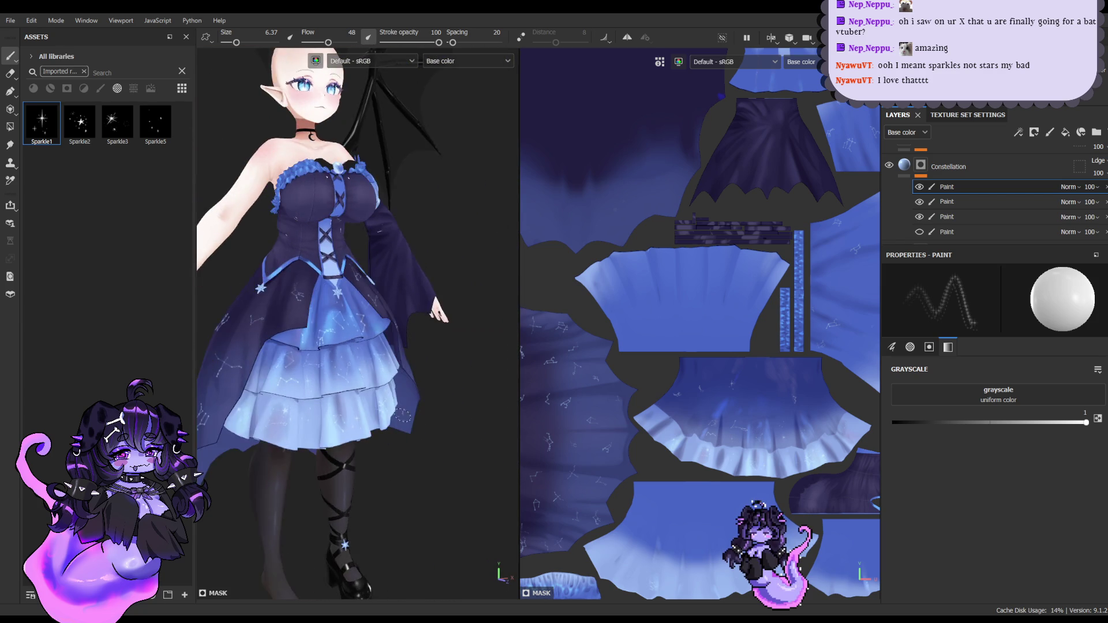
left_click_drag(402, 416, 434, 388, "alt")
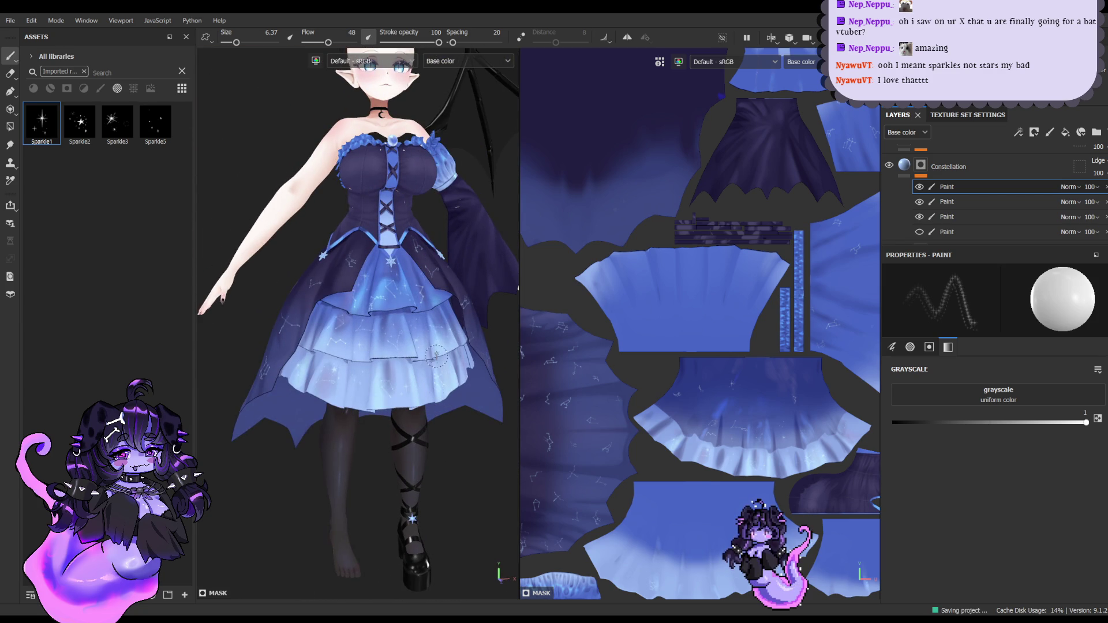
scroll(436, 344, "up", 5)
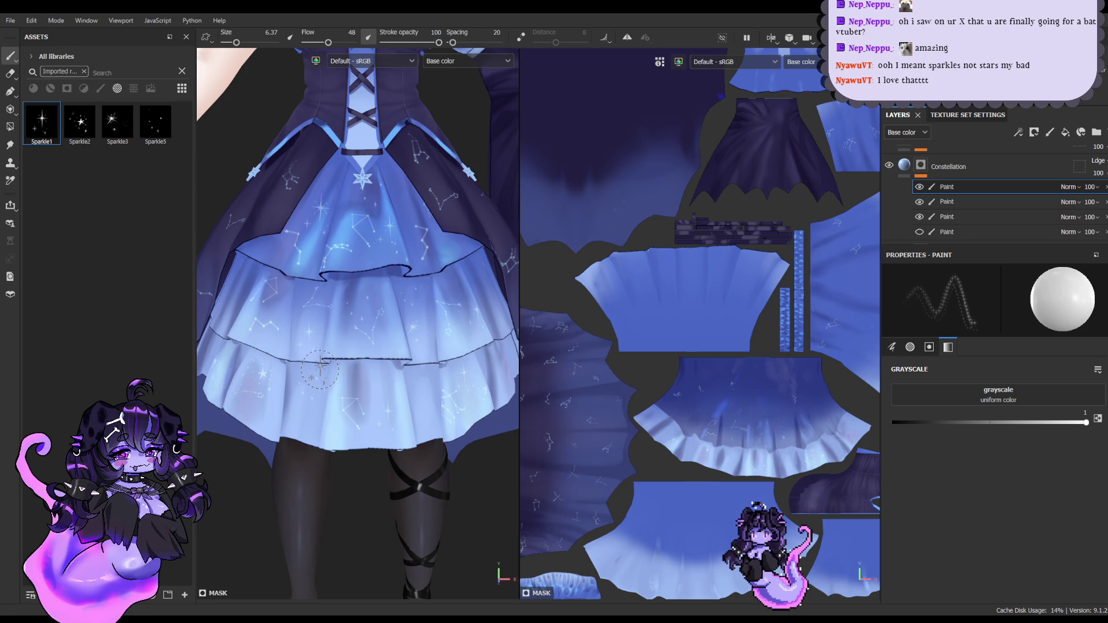
scroll(326, 346, "down", 3)
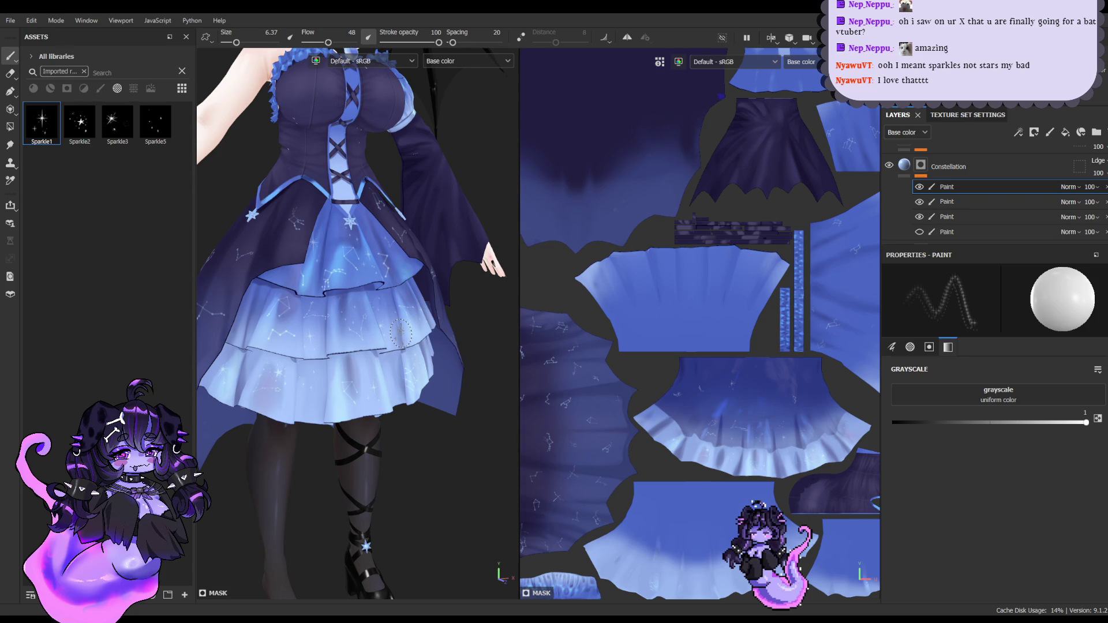
Step: Stamp Sparkle5 and Sparkle1 sparkles on the dark overskirt and save the project
left_click_drag(401, 333, 369, 283, "alt")
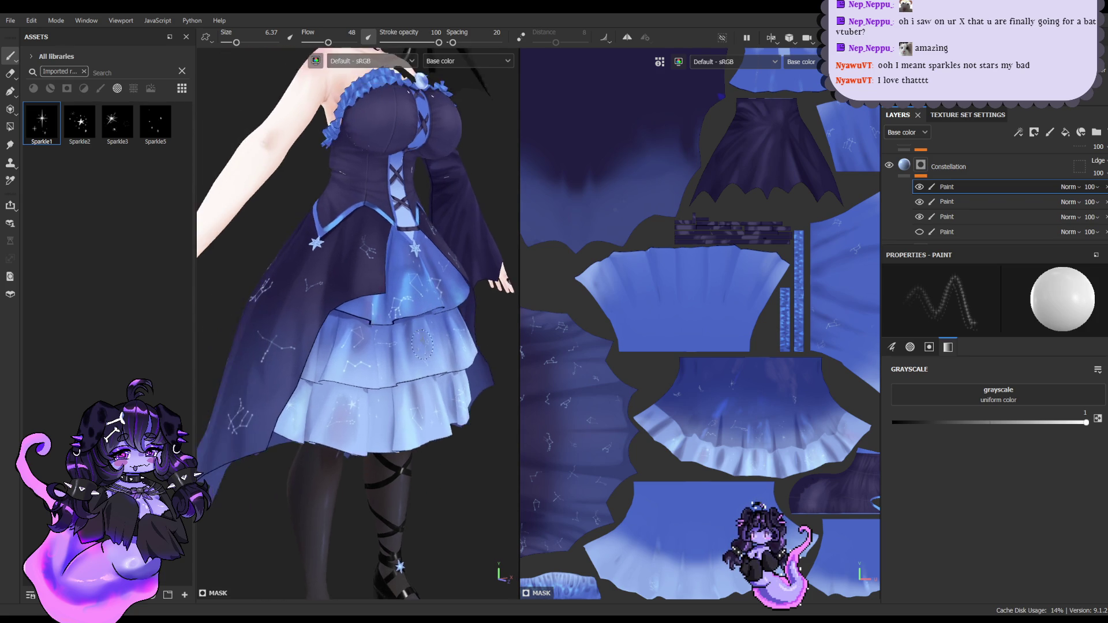
scroll(297, 290, "up", 3)
scroll(427, 378, "up", 3)
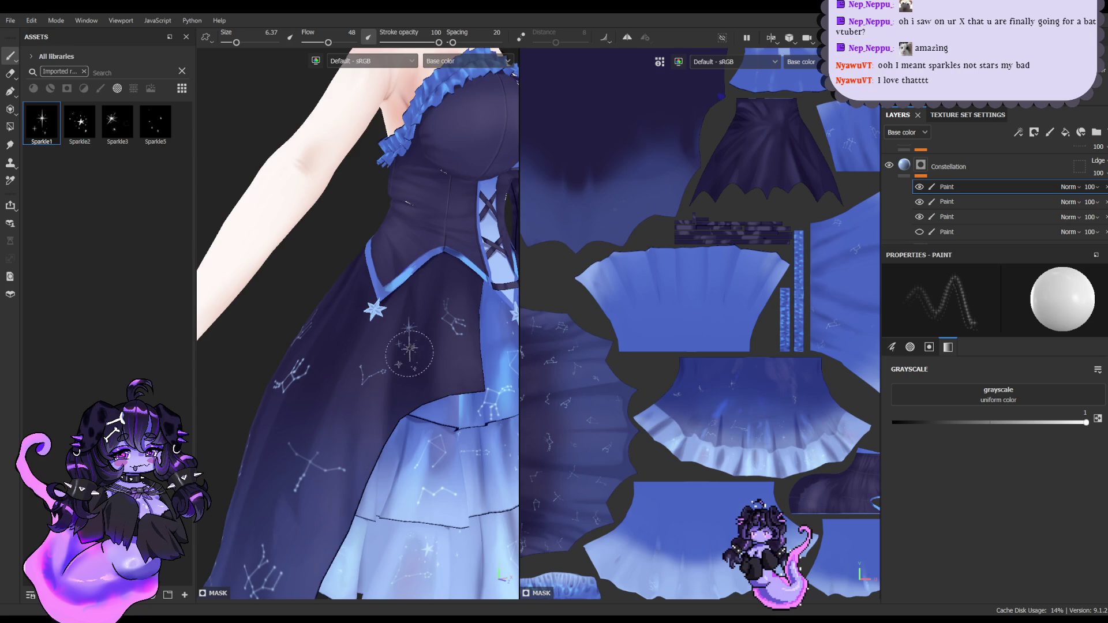
left_click(155, 126)
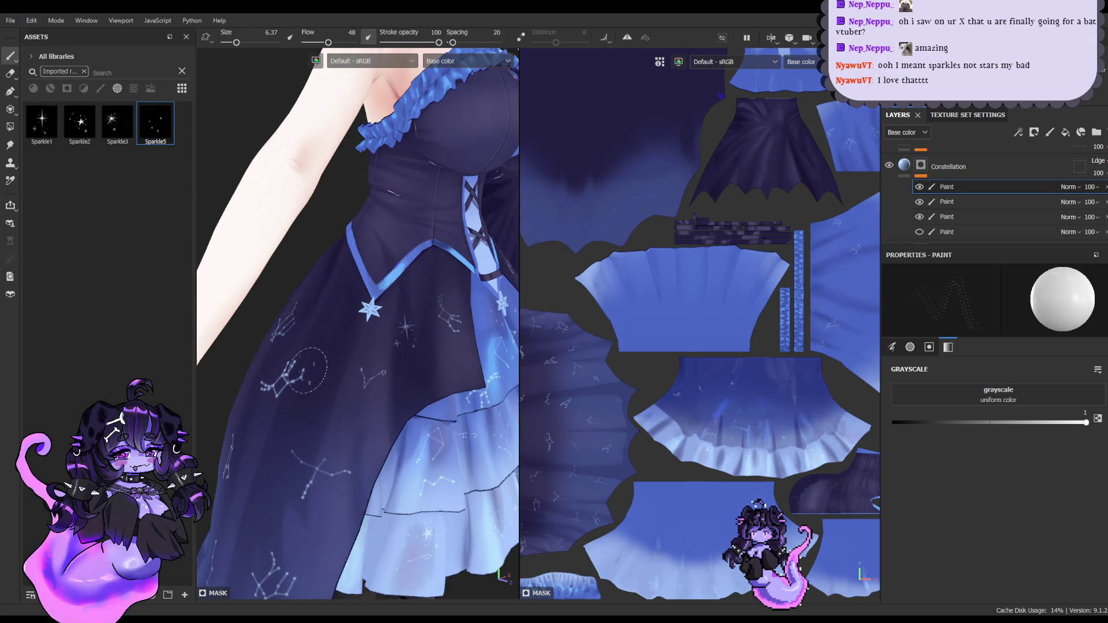
left_click_drag(323, 363, 335, 325, "alt")
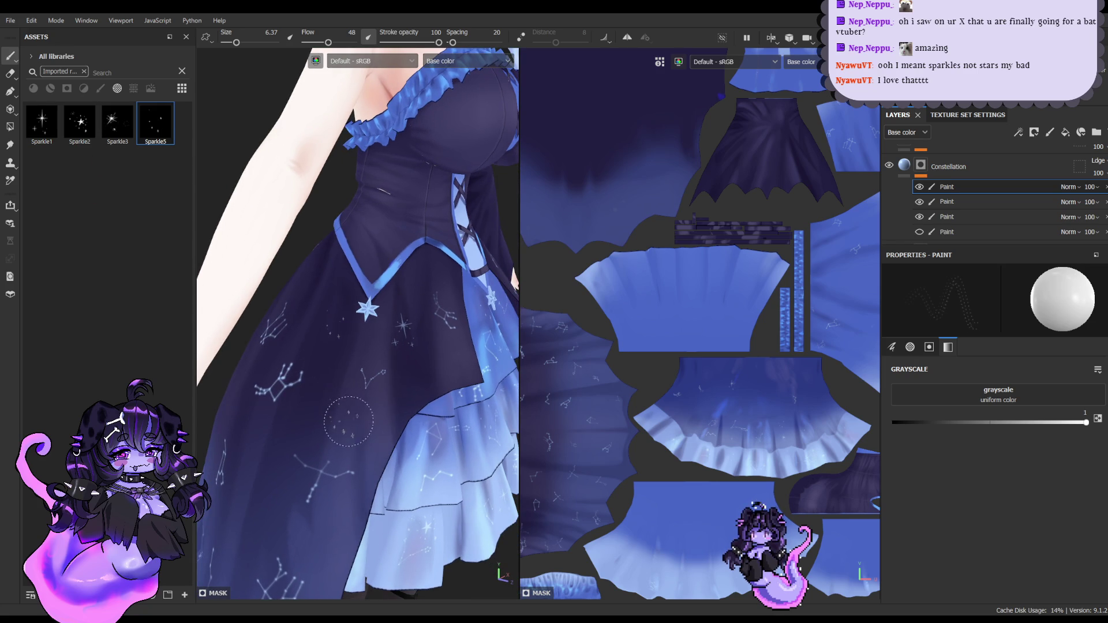
mouse_move(388, 408)
left_mouse_down("alt")
mouse_move(398, 336)
mouse_move(435, 372)
left_mouse_up("alt")
left_click(41, 123)
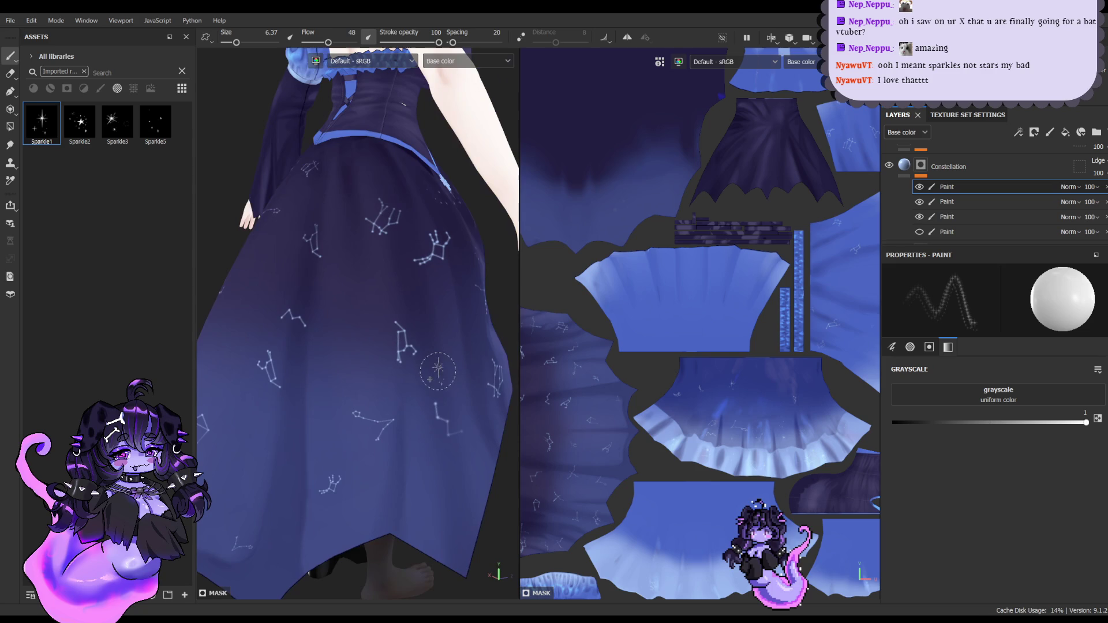
mouse_move(365, 312)
left_mouse_down("alt")
mouse_move(356, 326)
mouse_move(439, 369)
left_mouse_up("alt")
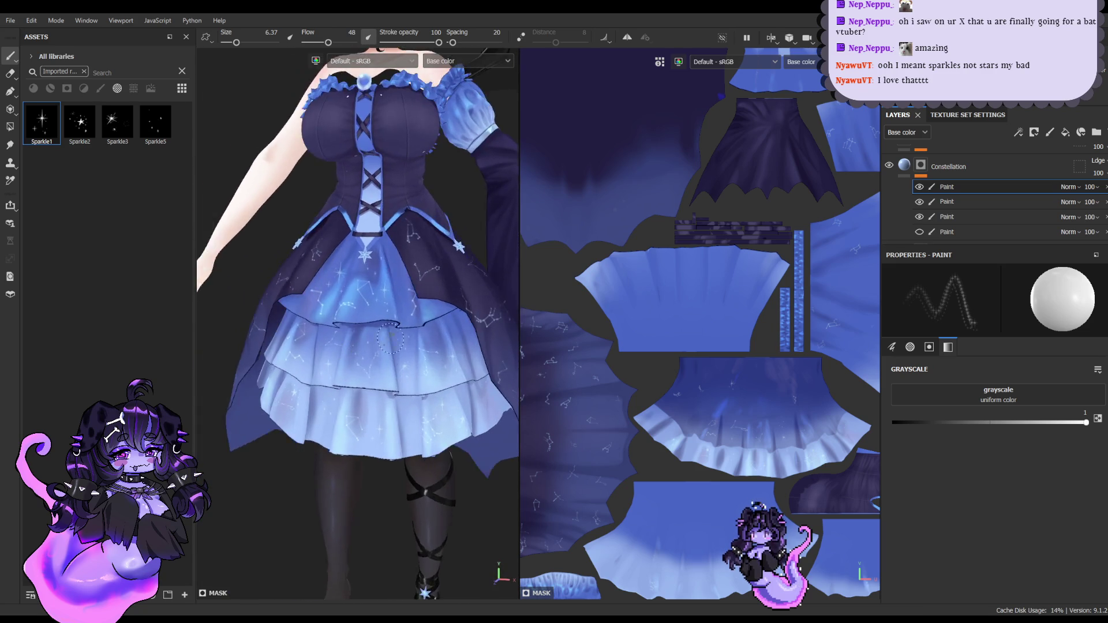
mouse_move(461, 375)
right_mouse_down("alt")
mouse_move(491, 429)
mouse_move(418, 325)
right_mouse_up("alt")
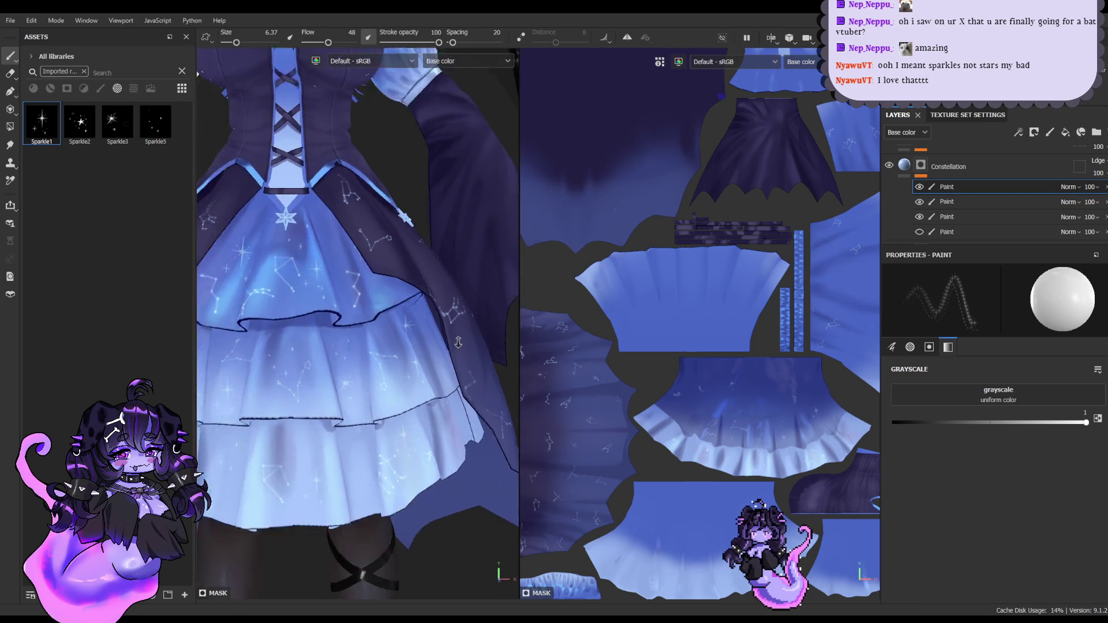
mouse_move(418, 325)
middle_mouse_down("alt")
mouse_move(442, 299)
mouse_move(459, 318)
middle_mouse_up("alt")
key("ctrl+s")
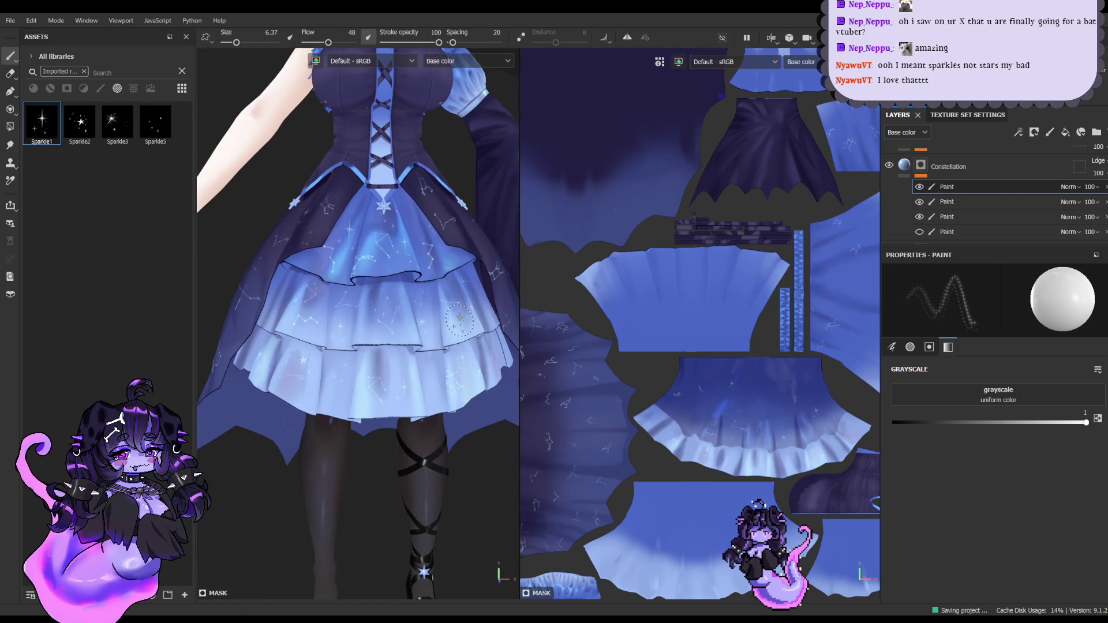
Step: Add more overskirt sparkles using the Sparkle3, Sparkle2 and Sparkle1 stamps
mouse_move(459, 318)
left_mouse_down("alt")
mouse_move(361, 333)
mouse_move(404, 323)
left_mouse_up("alt")
left_click(117, 123)
scroll(388, 359, "up", 3)
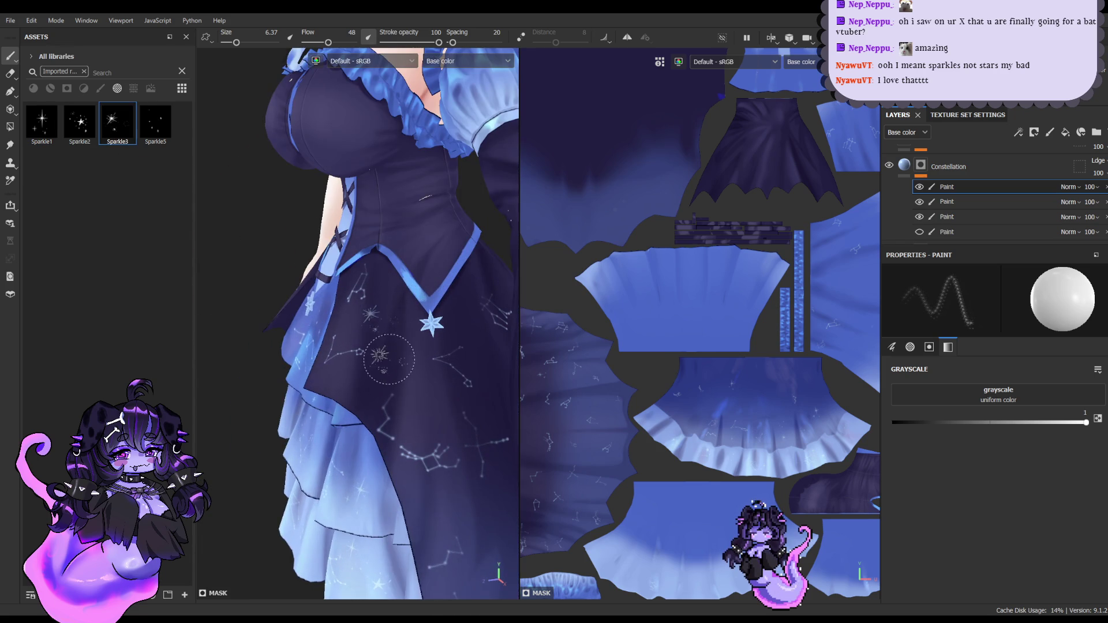
scroll(389, 358, "up", 3)
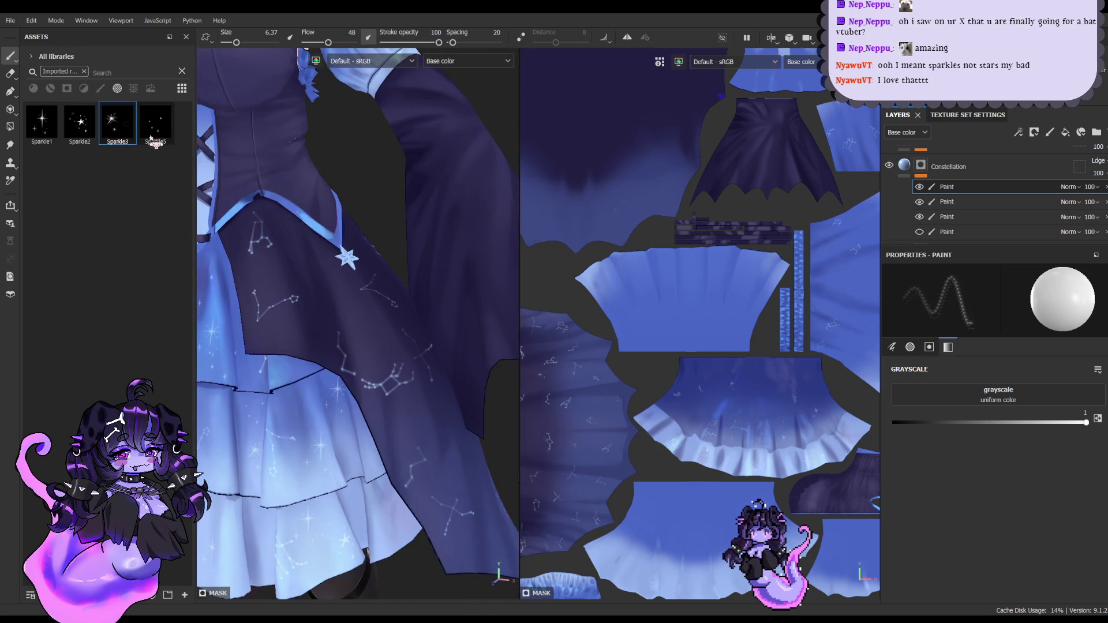
left_click(150, 137)
left_click(93, 129)
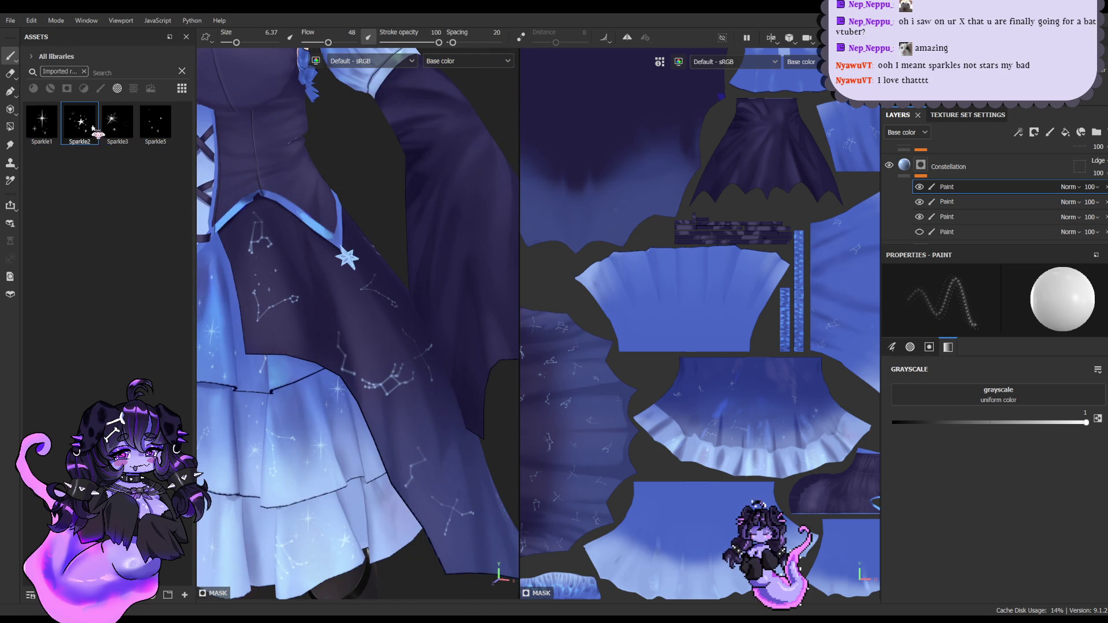
left_click_drag(304, 269, 277, 242, "alt")
left_click(42, 122)
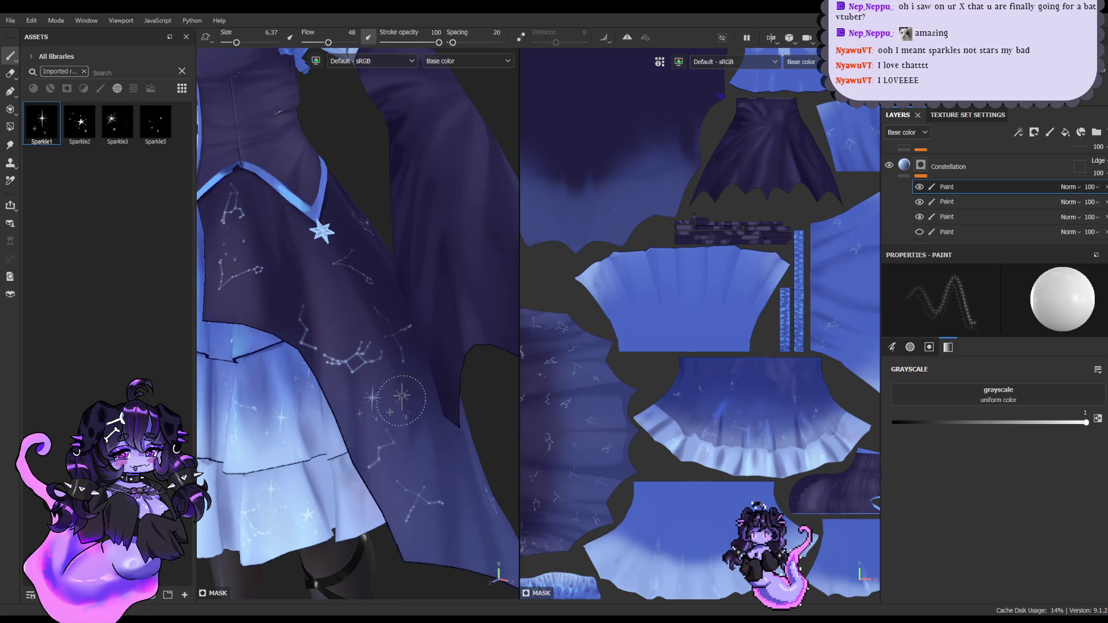
scroll(401, 397, "down", 10)
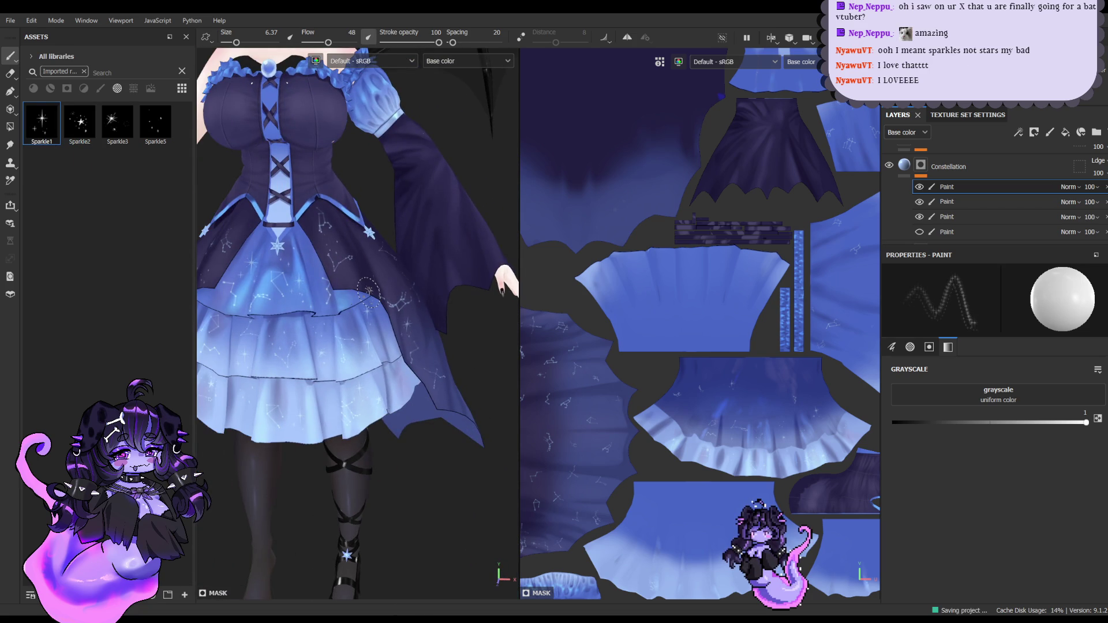
Step: Stamp a white Sparkle3 sparkle on the front of the dark blue skirt
left_click_drag(309, 277, 346, 282, "alt")
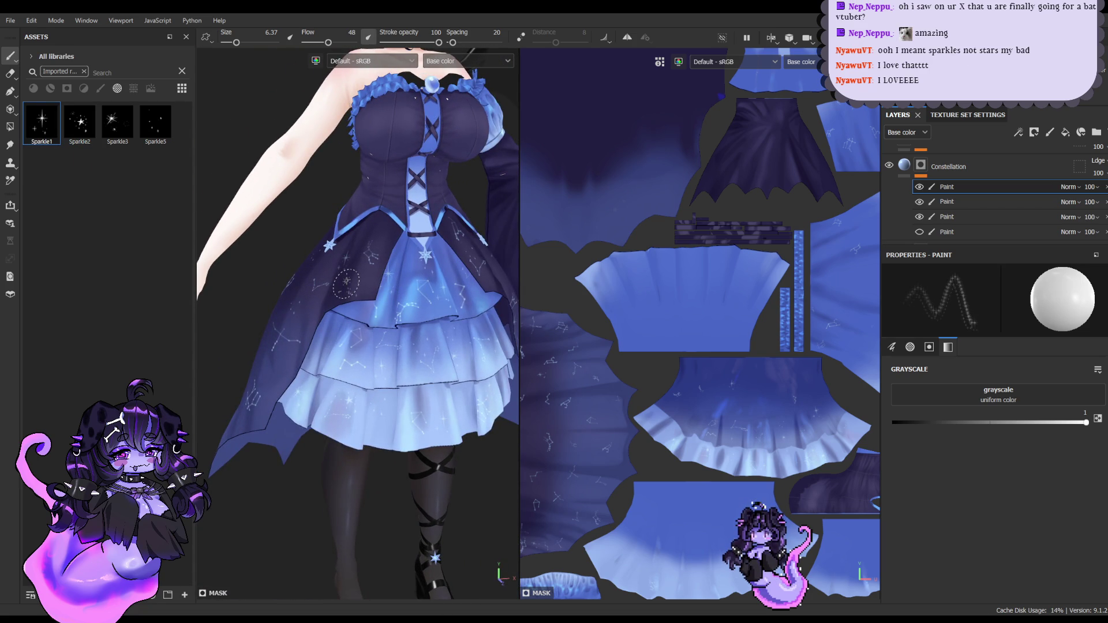
left_click_drag(315, 294, 490, 297, "alt")
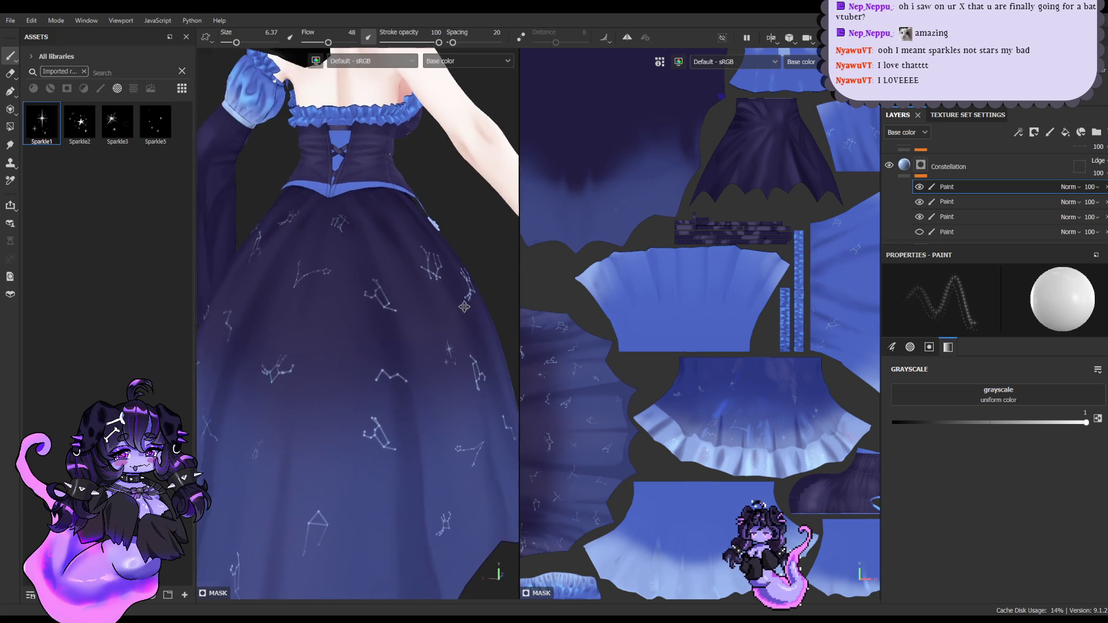
left_click(79, 124)
left_click_drag(297, 322, 398, 354, "alt")
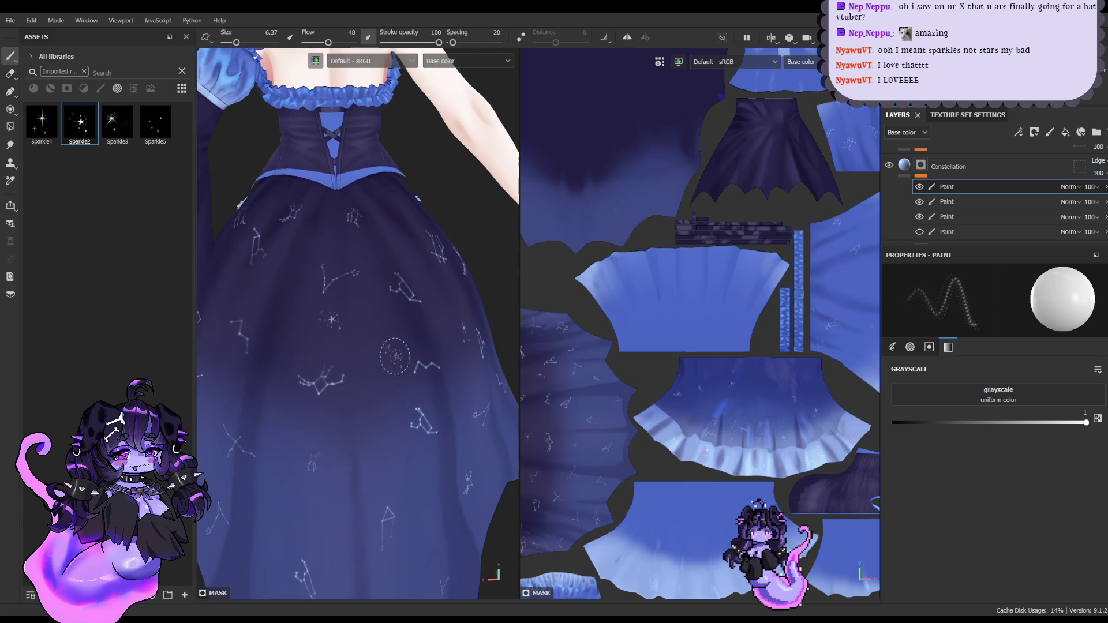
left_click(118, 123)
left_click(303, 317)
mouse_move(365, 322)
left_mouse_down("alt")
mouse_move(323, 323)
mouse_move(406, 326)
left_mouse_up("alt")
left_click(155, 122)
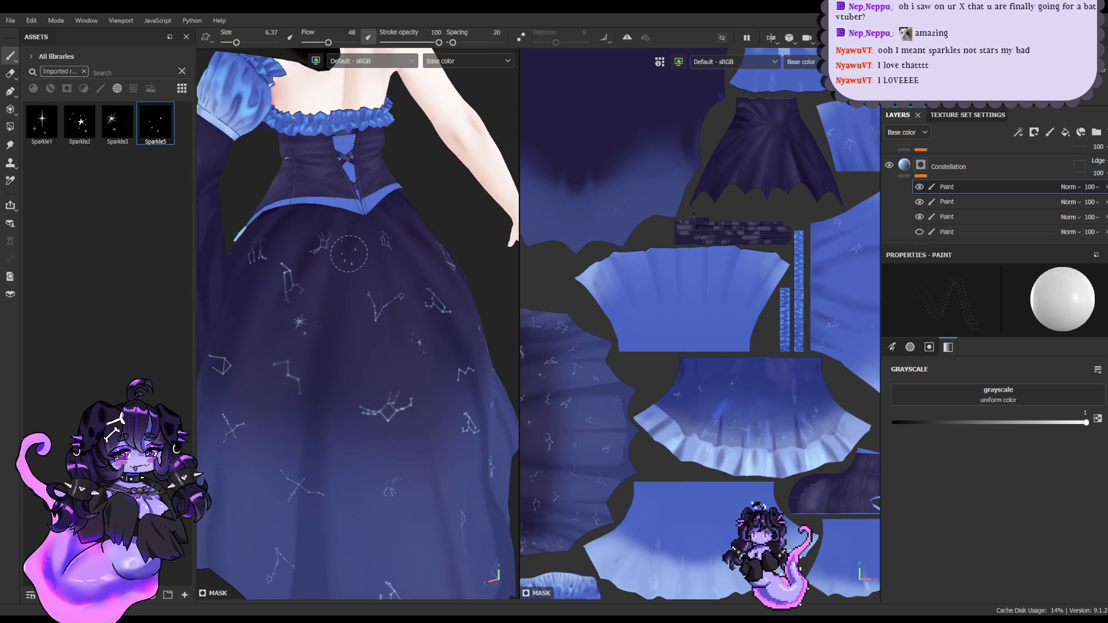
mouse_move(339, 315)
left_mouse_down("alt")
mouse_move(353, 336)
mouse_move(393, 318)
mouse_move(327, 286)
left_mouse_up("alt")
Step: Try the Sparkle1, Sparkle2, Sparkle3 and Sparkle5 stamps from a centred back view of the skirt
left_click(79, 122)
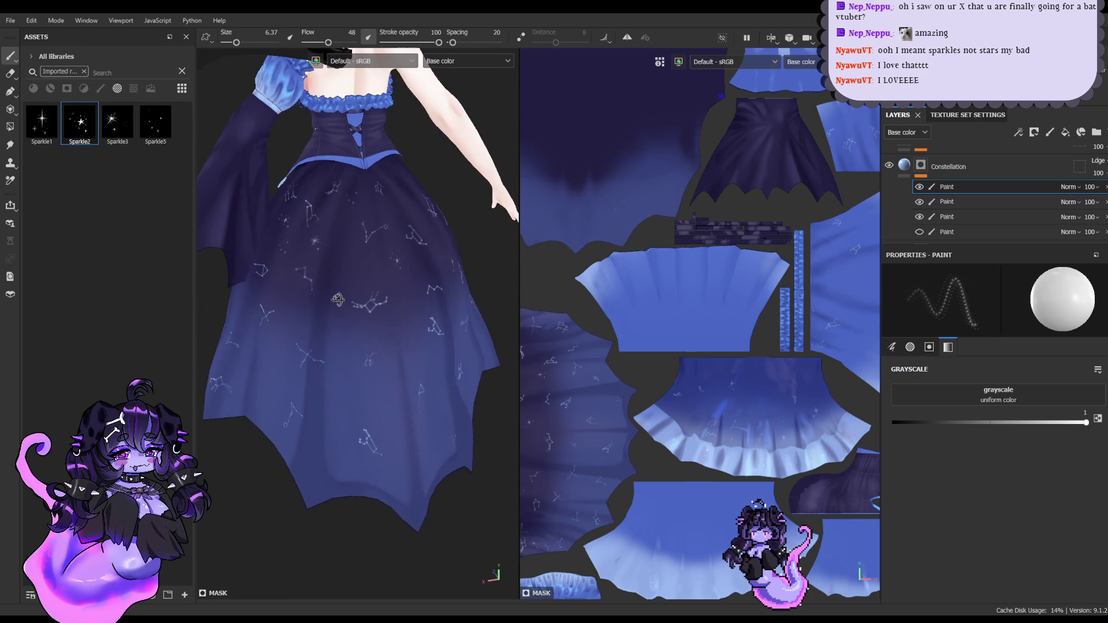
left_click(42, 122)
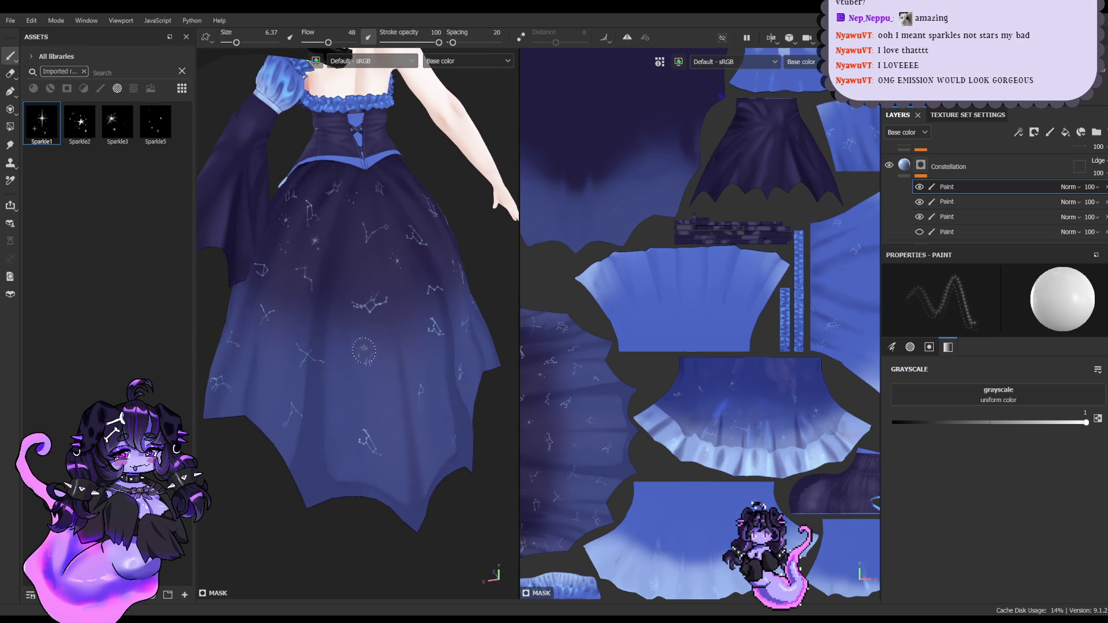
left_click(117, 122)
left_click(79, 135)
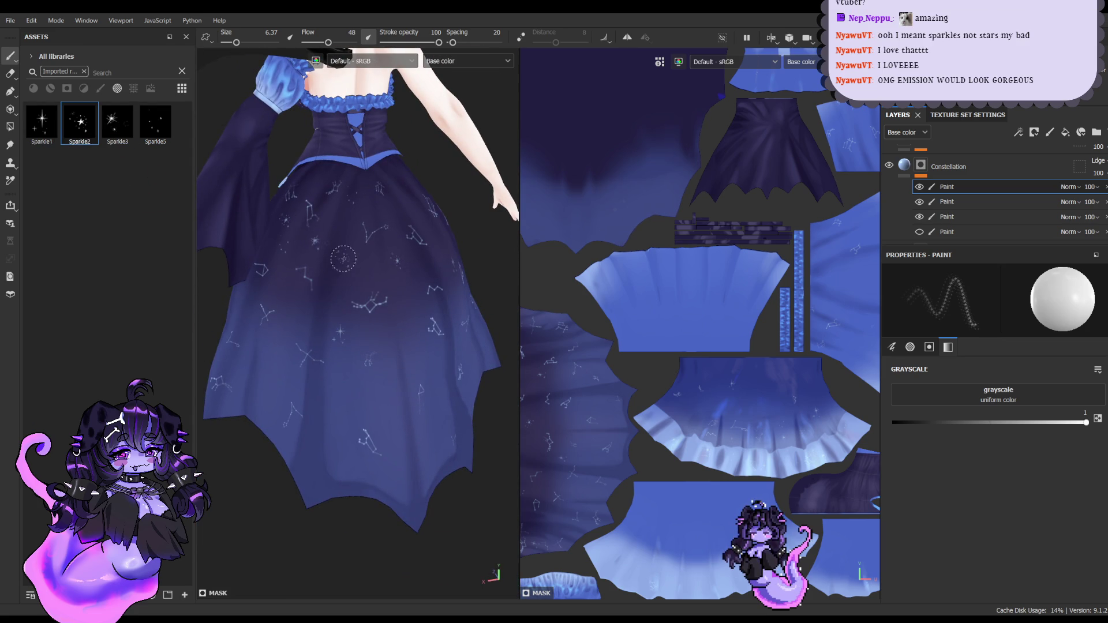
left_click(117, 122)
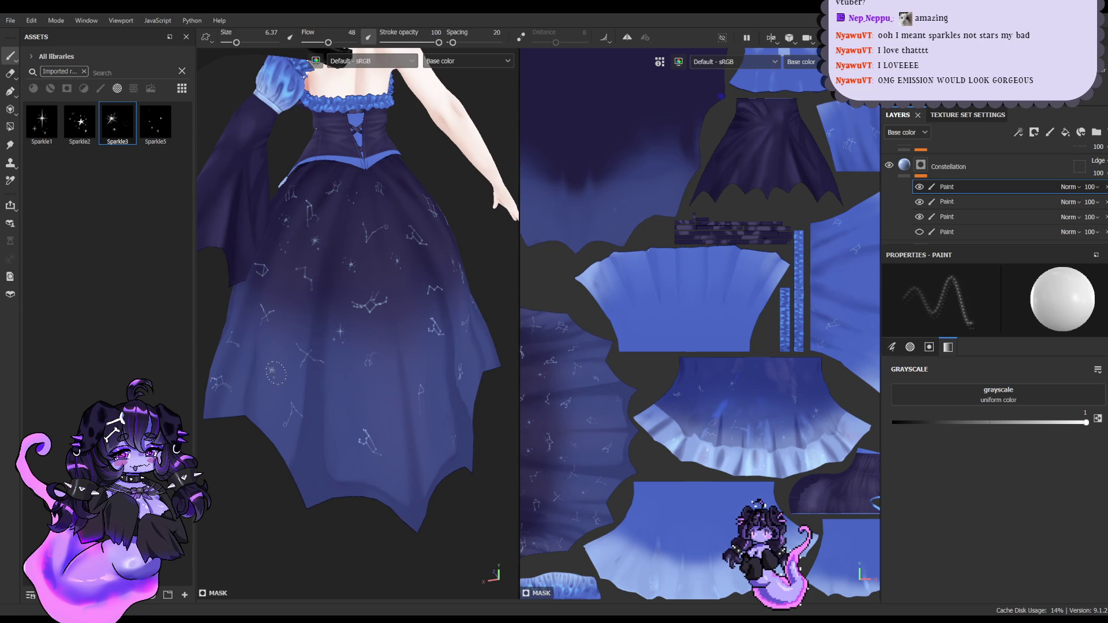
left_click_drag(275, 372, 348, 511, "alt")
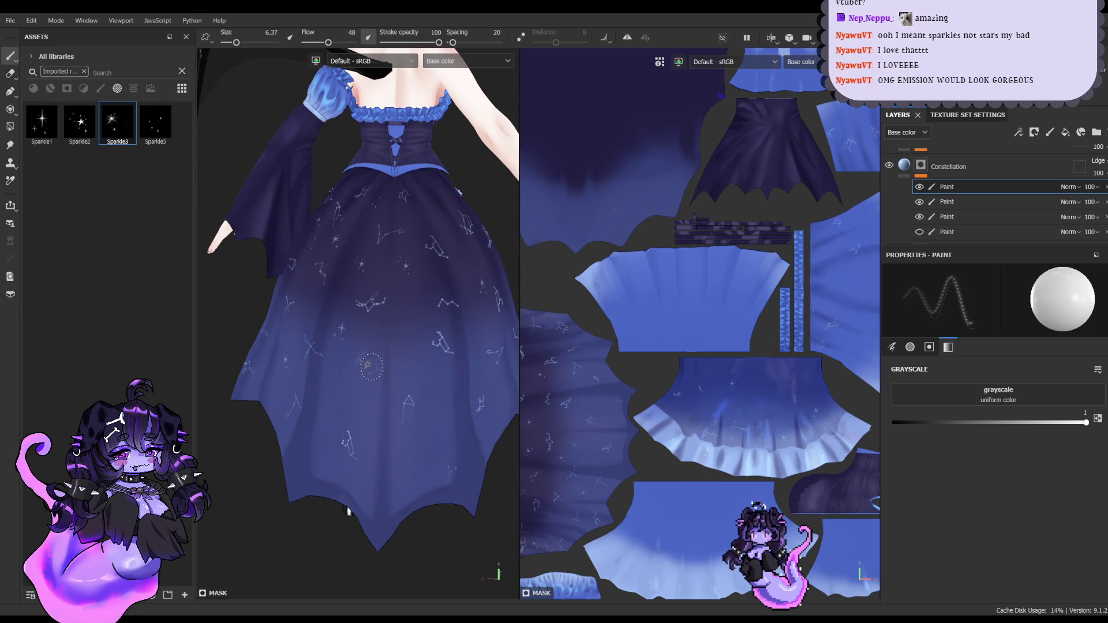
left_click(155, 122)
left_click_drag(449, 229, 400, 240, "alt")
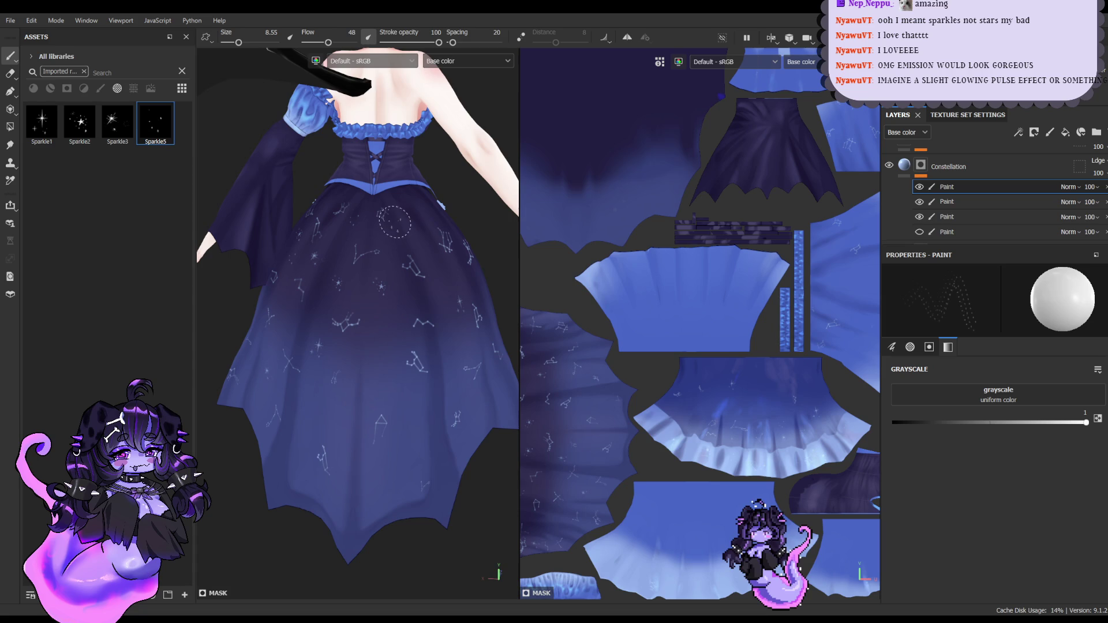
Step: Compare Sparkle1–5 stamps with the skirt shown down to the feet, settling on Sparkle5
left_click(117, 123)
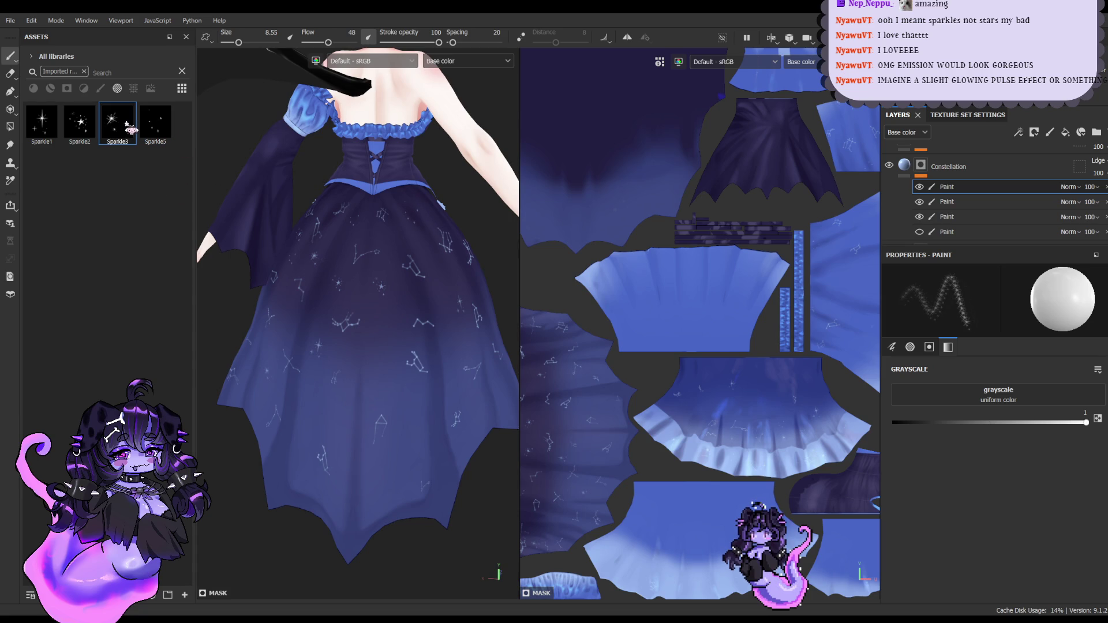
left_click(56, 126)
left_click(117, 122)
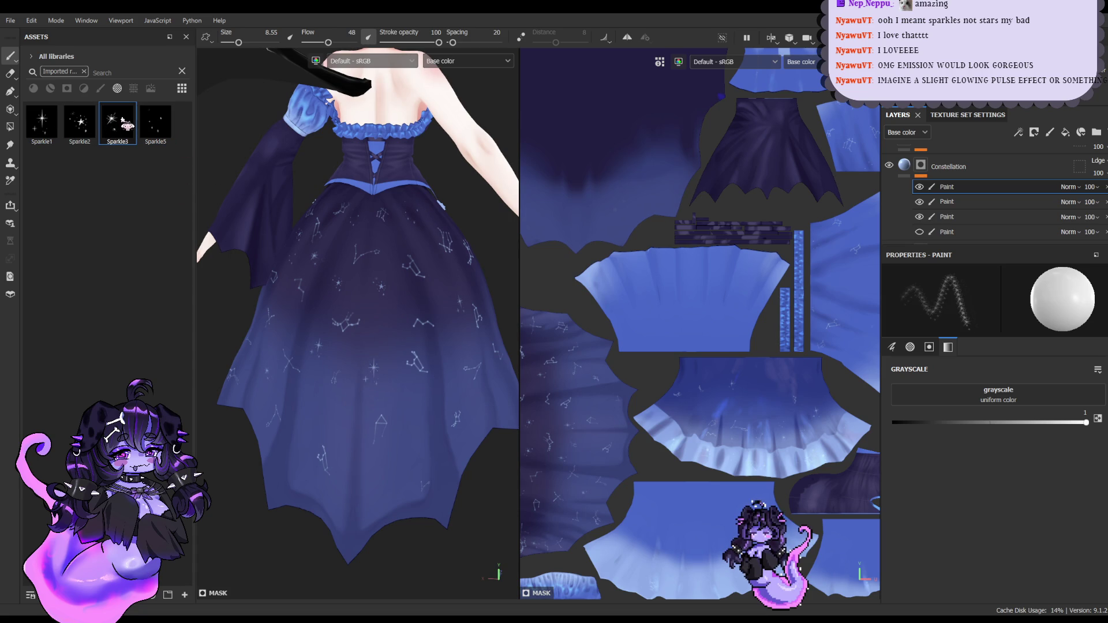
left_click(155, 131)
left_click(80, 123)
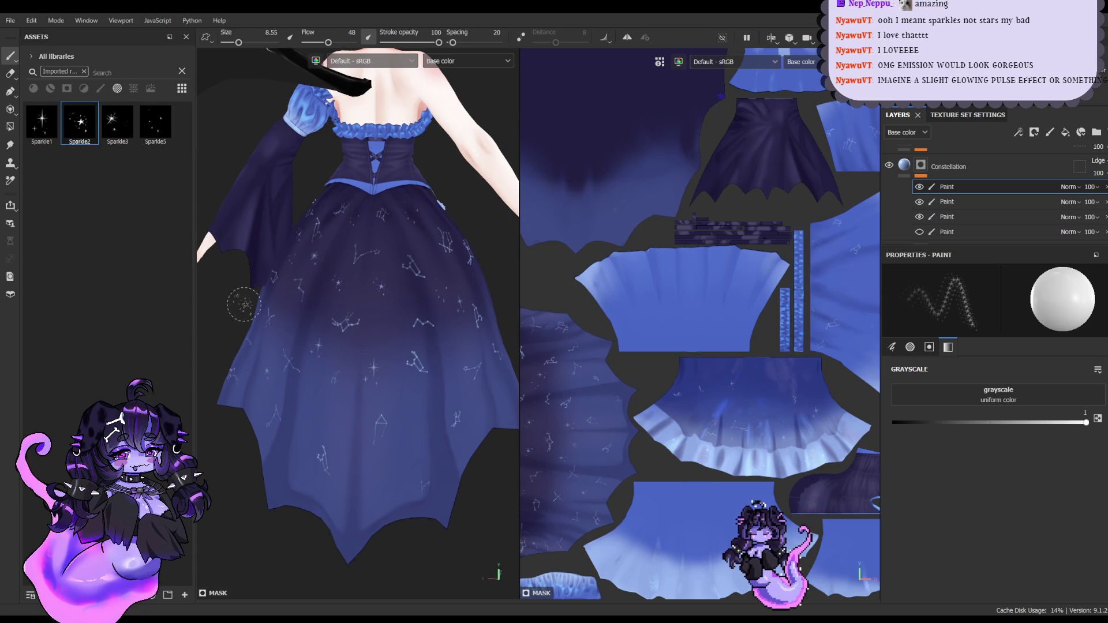
left_click(42, 123)
left_click(81, 124)
mouse_move(400, 363)
left_mouse_down("alt")
mouse_move(381, 346)
mouse_move(397, 383)
mouse_move(305, 348)
mouse_move(248, 352)
left_mouse_up("alt")
left_click(116, 123)
left_click(155, 123)
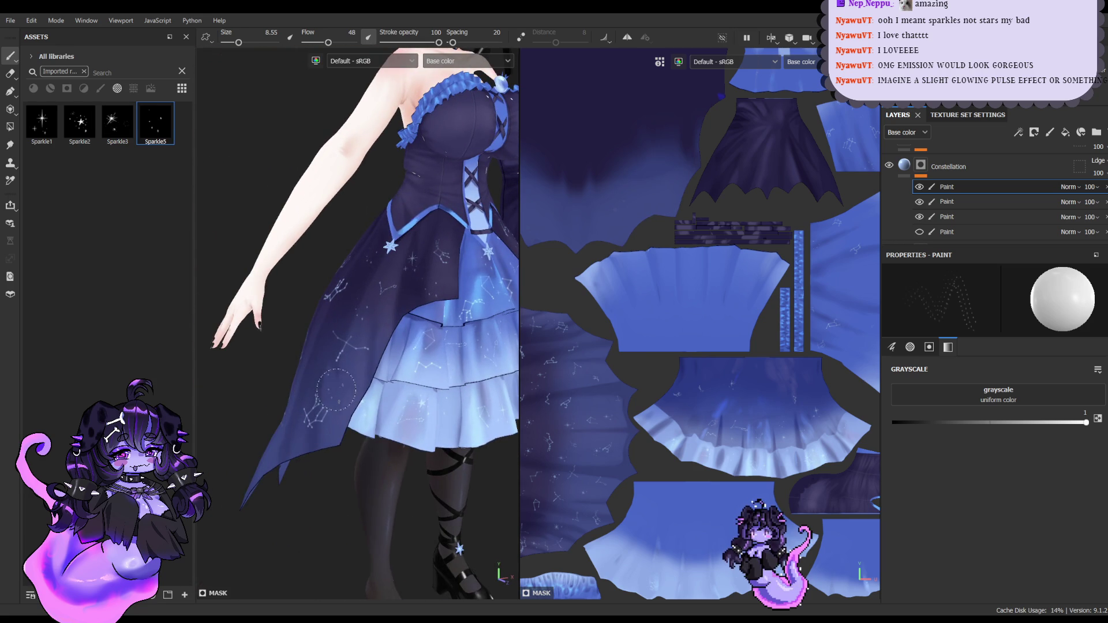
Step: Stamp Sparkle3 and Sparkle1 sparkles on the lower back of the skirt and near the hem
left_click_drag(336, 390, 418, 437, "alt")
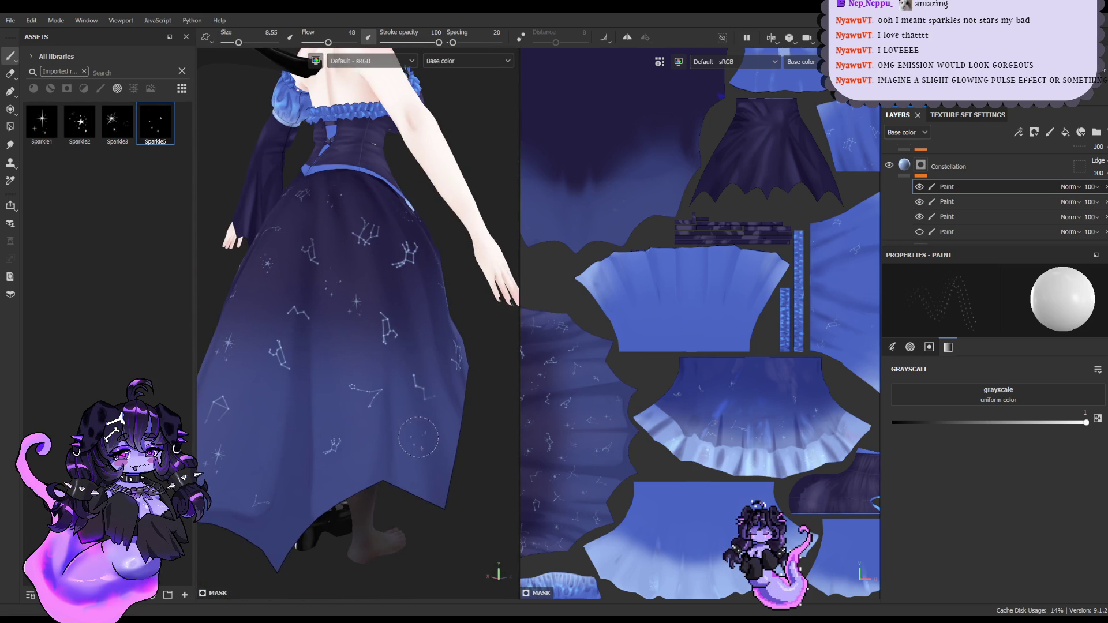
left_click_drag(198, 318, 222, 287, "alt")
left_click(102, 136)
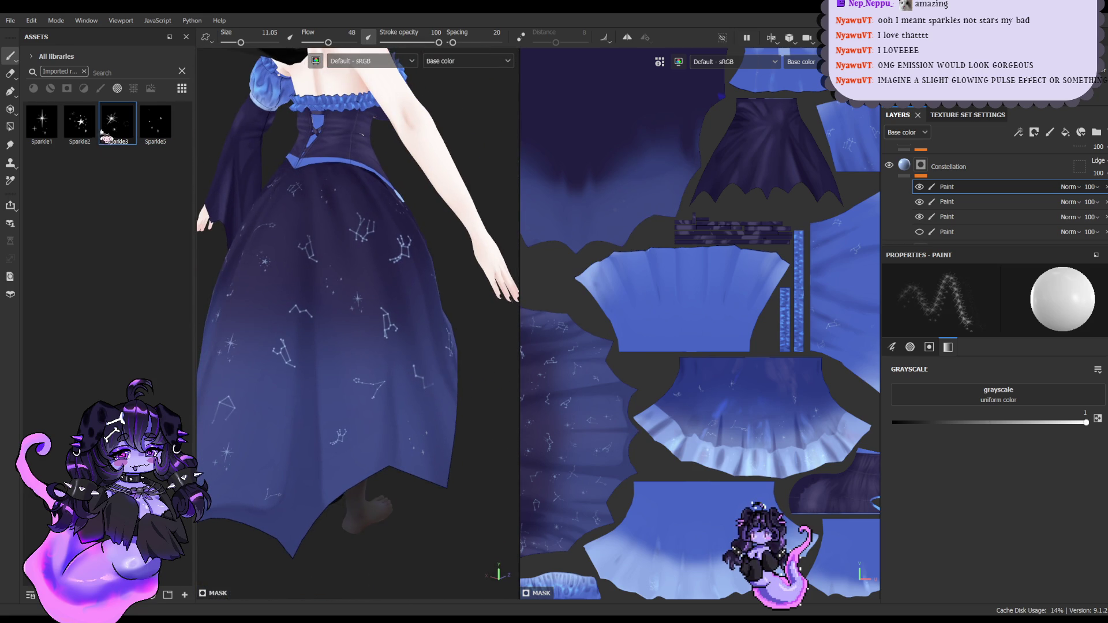
left_click(335, 344)
left_click(84, 131)
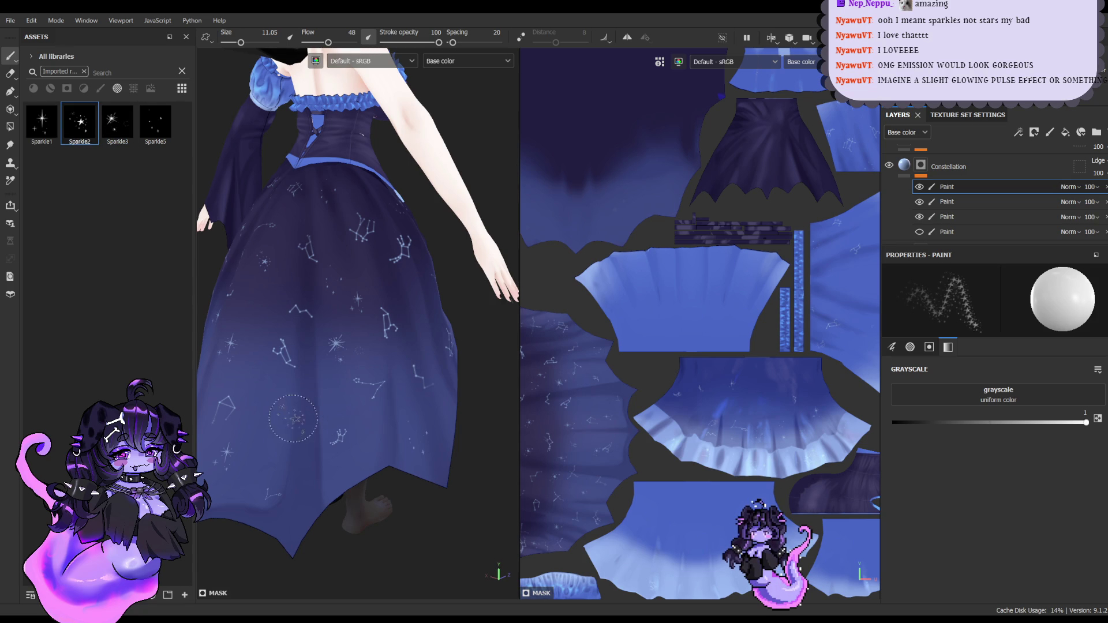
left_click(43, 123)
left_click(359, 416)
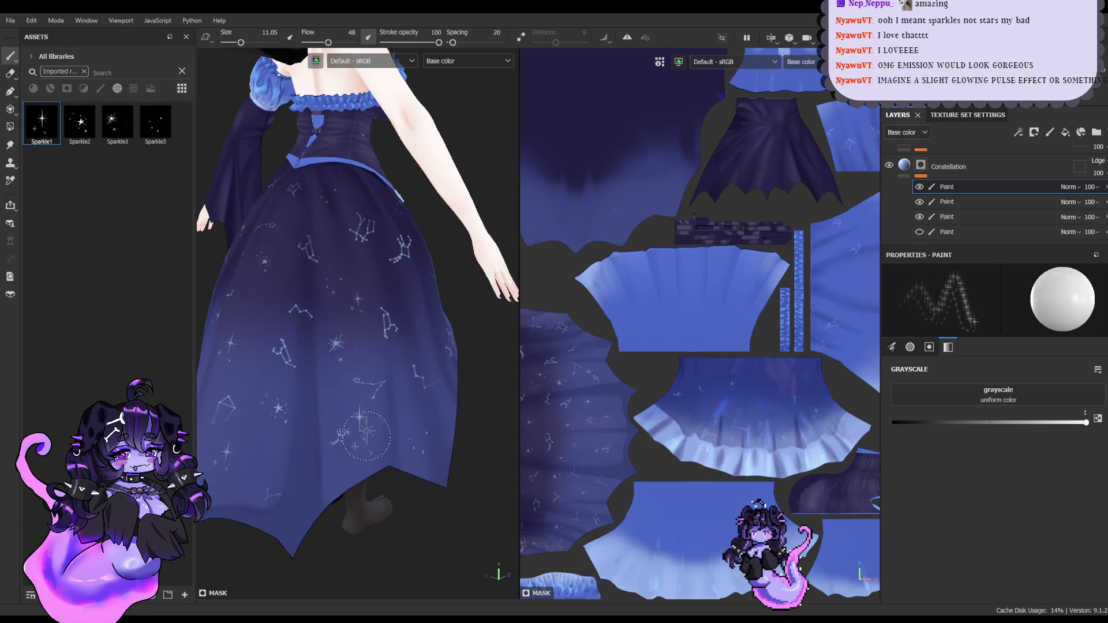
Step: Undo a misplaced sparkle, stamp one lower on the skirt, and select the Sparkle5 stamp
left_click_drag(335, 479, 380, 355, "alt")
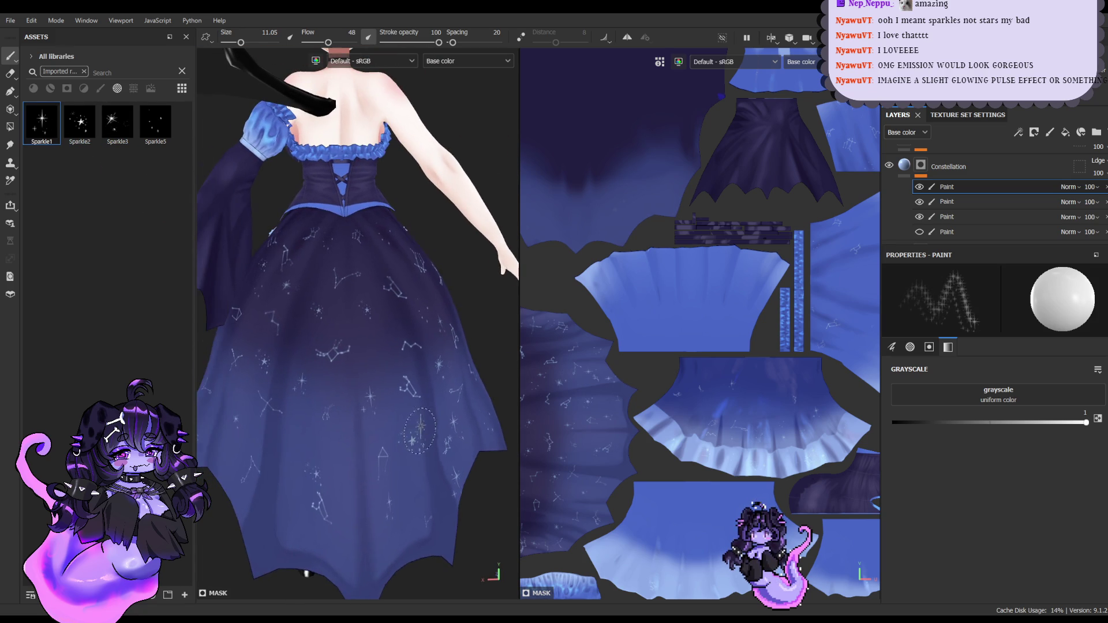
left_click_drag(316, 457, 346, 454, "alt")
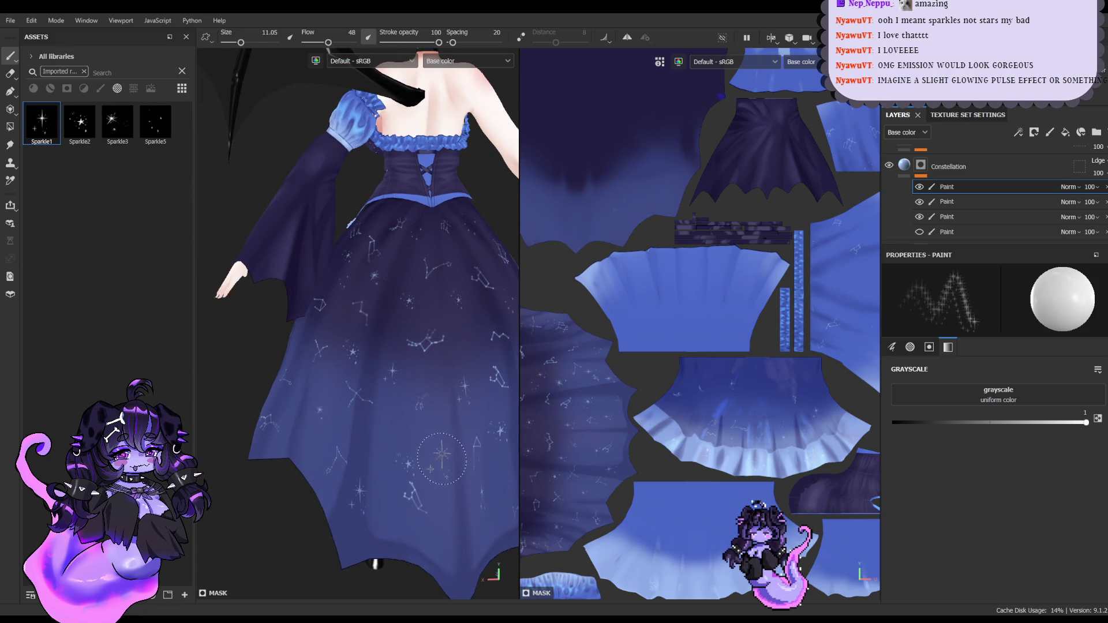
key("ctrl+z")
left_click(358, 512)
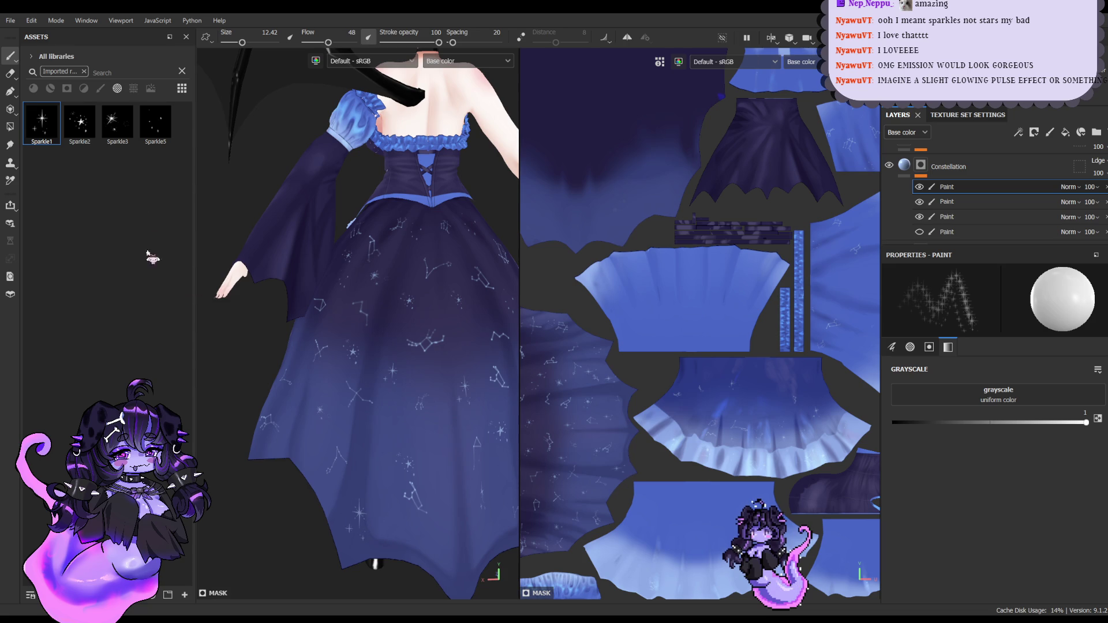
left_click(156, 123)
mouse_move(375, 453)
left_mouse_down("alt")
mouse_move(316, 368)
mouse_move(414, 430)
mouse_move(406, 421)
left_mouse_up("alt")
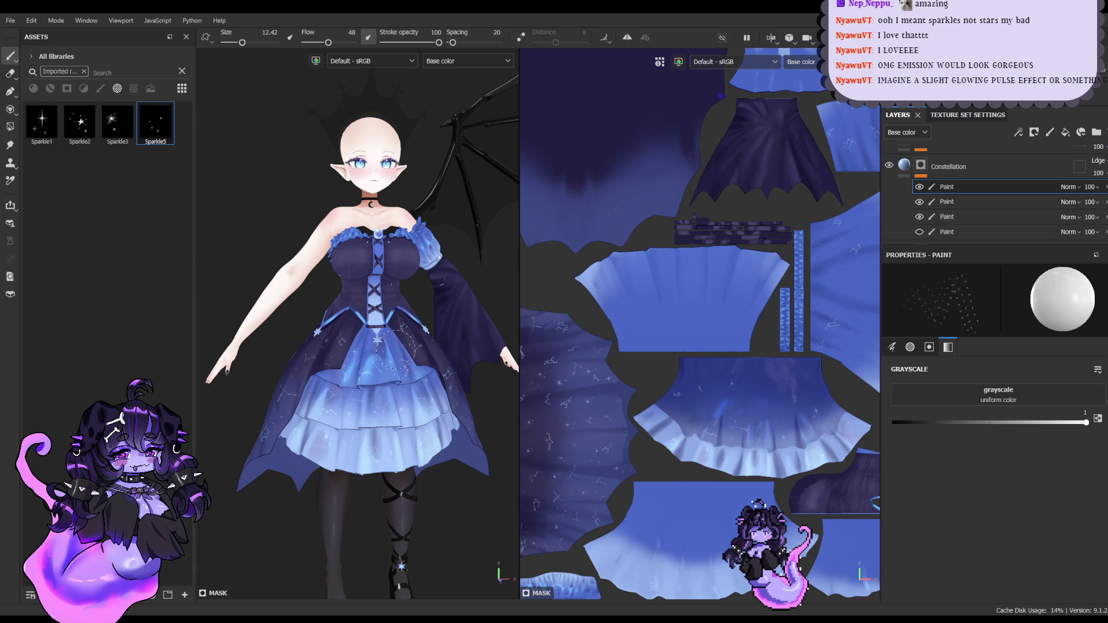
Step: Zoom to review the dress, select the Constellation layer group, then switch to Blender and Unity
scroll(223, 229, "up", 3)
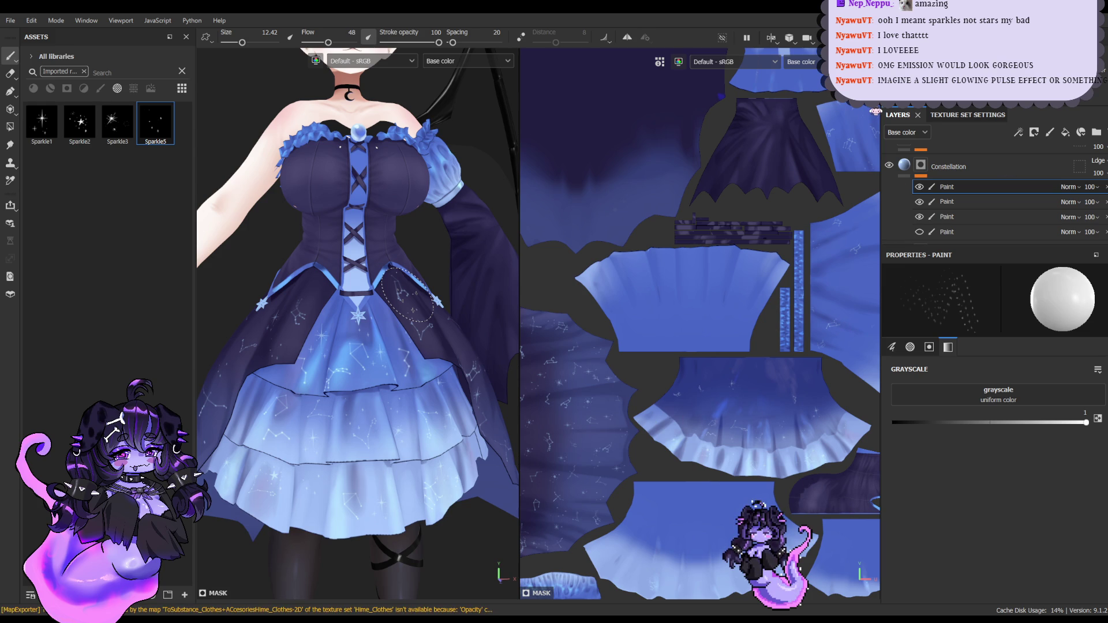
left_click(962, 167)
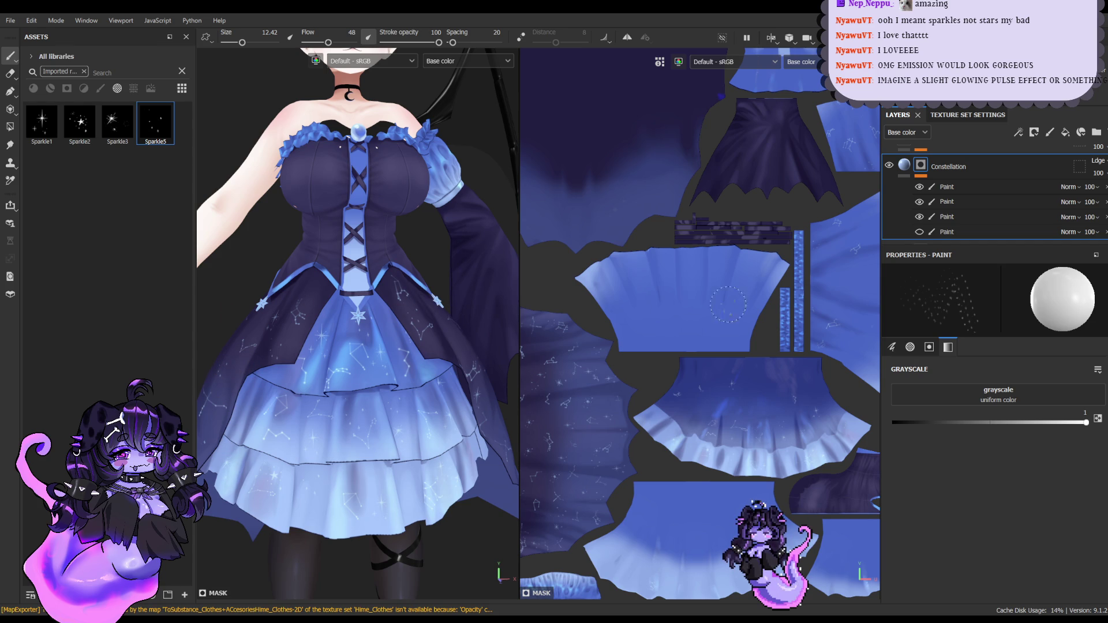
scroll(418, 206, "down", 2)
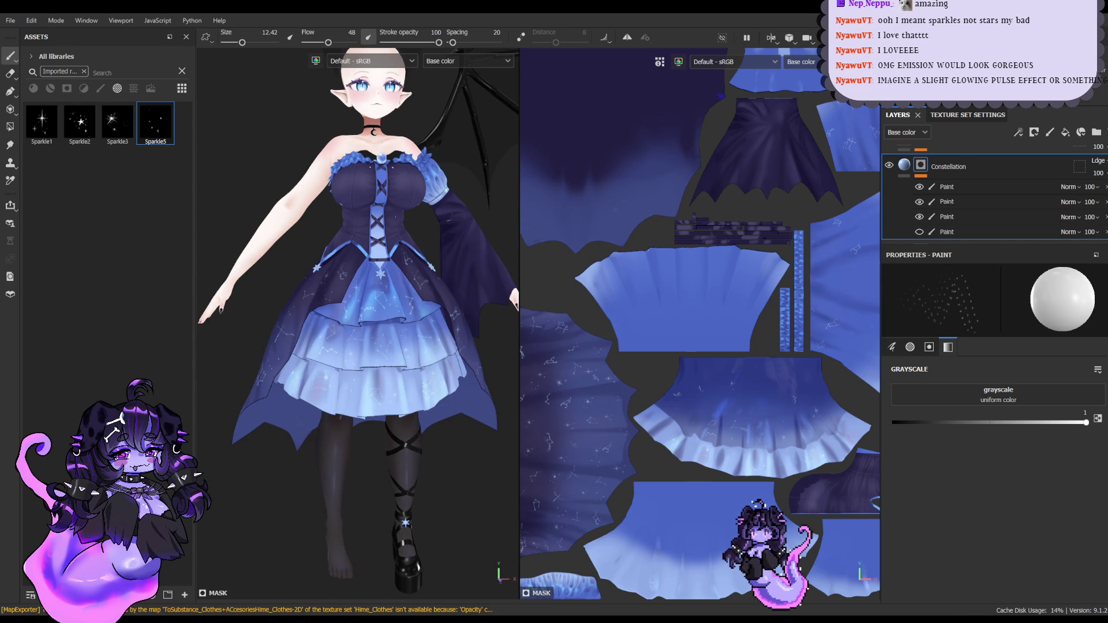
key("alt+Tab")
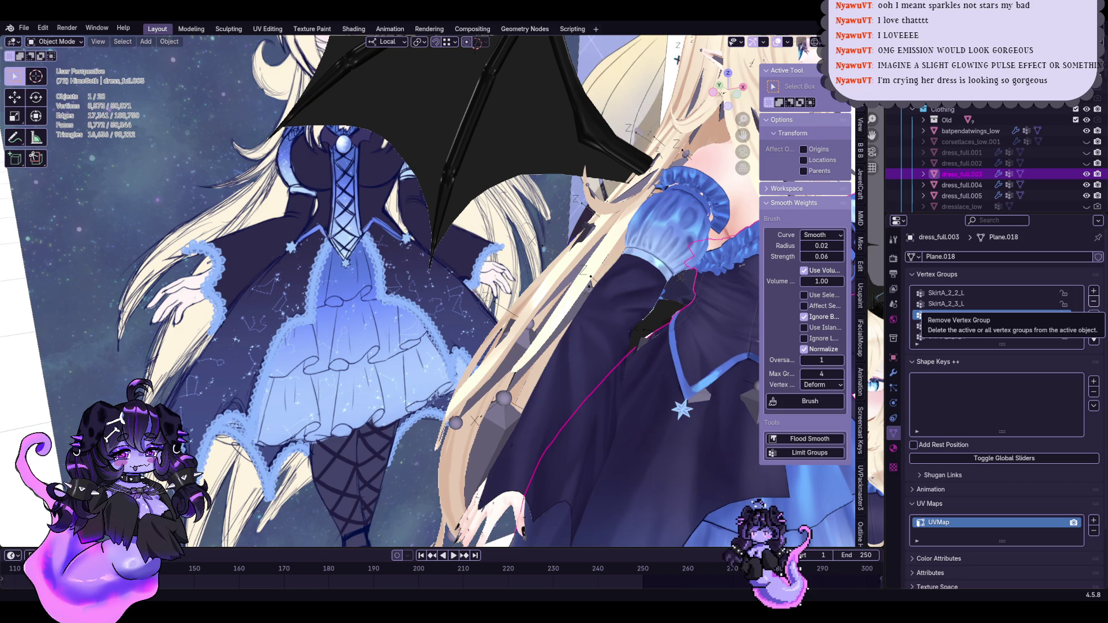
key("alt+Tab")
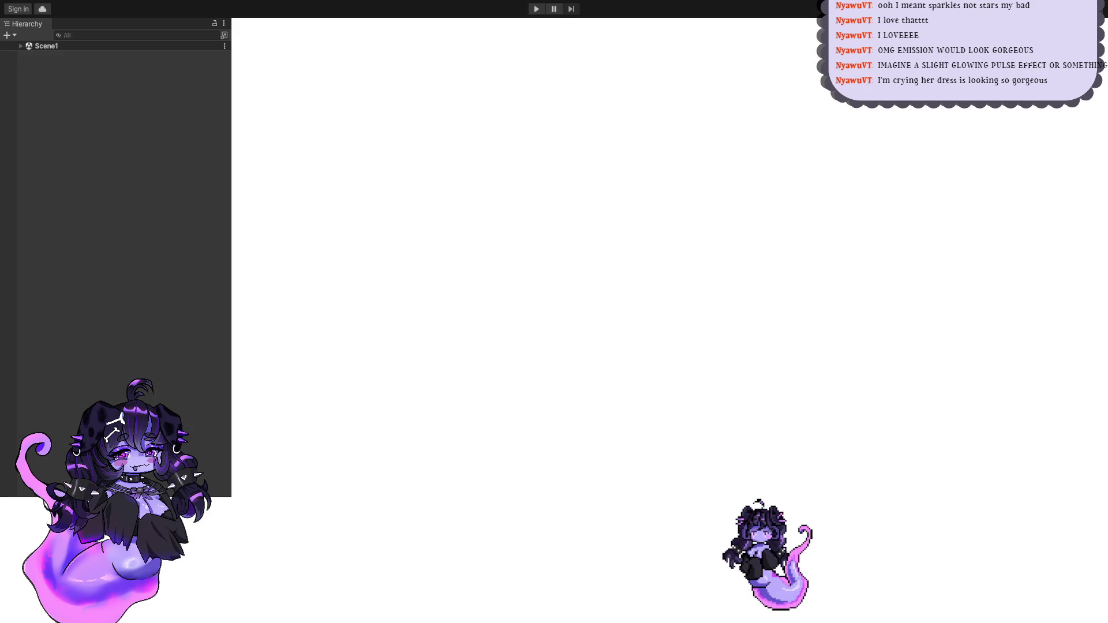
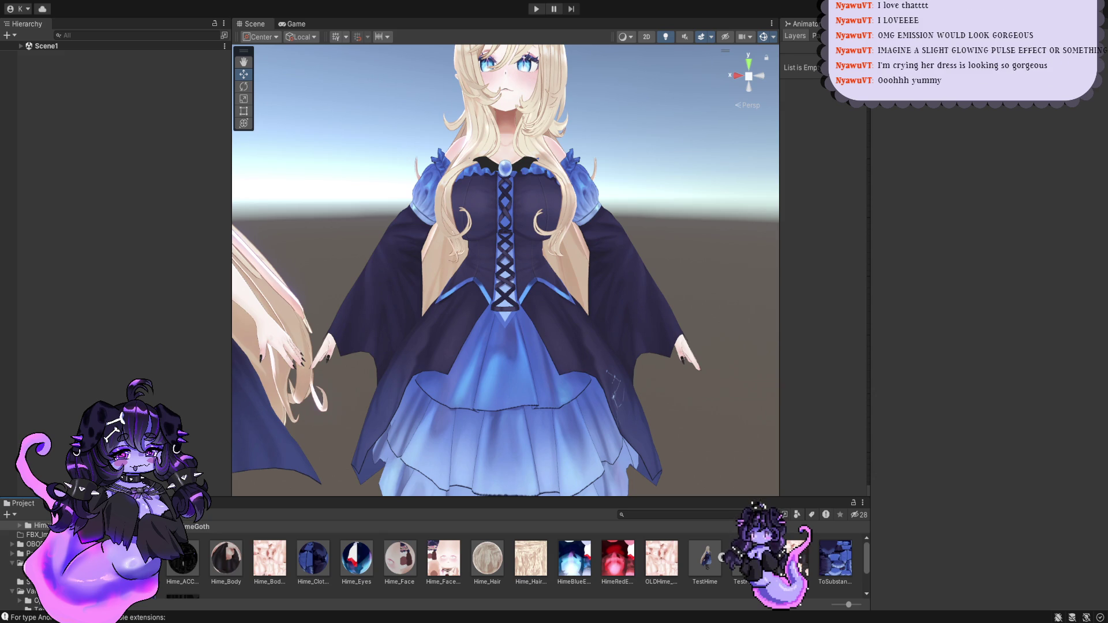
Step: Inspect the Hime_Clothes material and its clothes texture with the dress framed in view
left_click(356, 557)
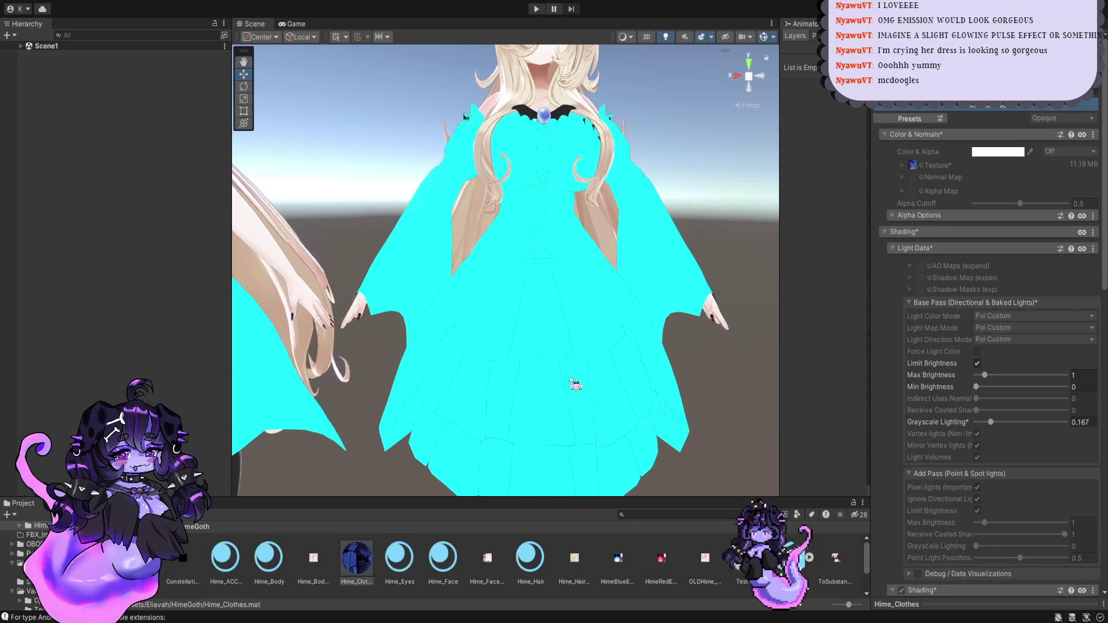
scroll(346, 566, "down", 2)
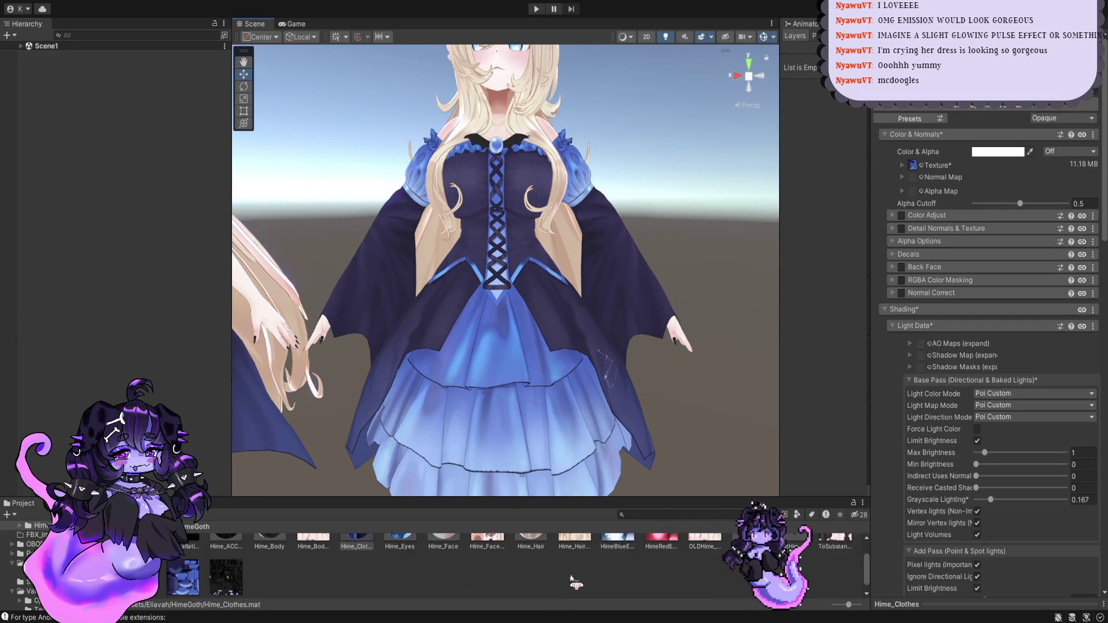
left_click(183, 571)
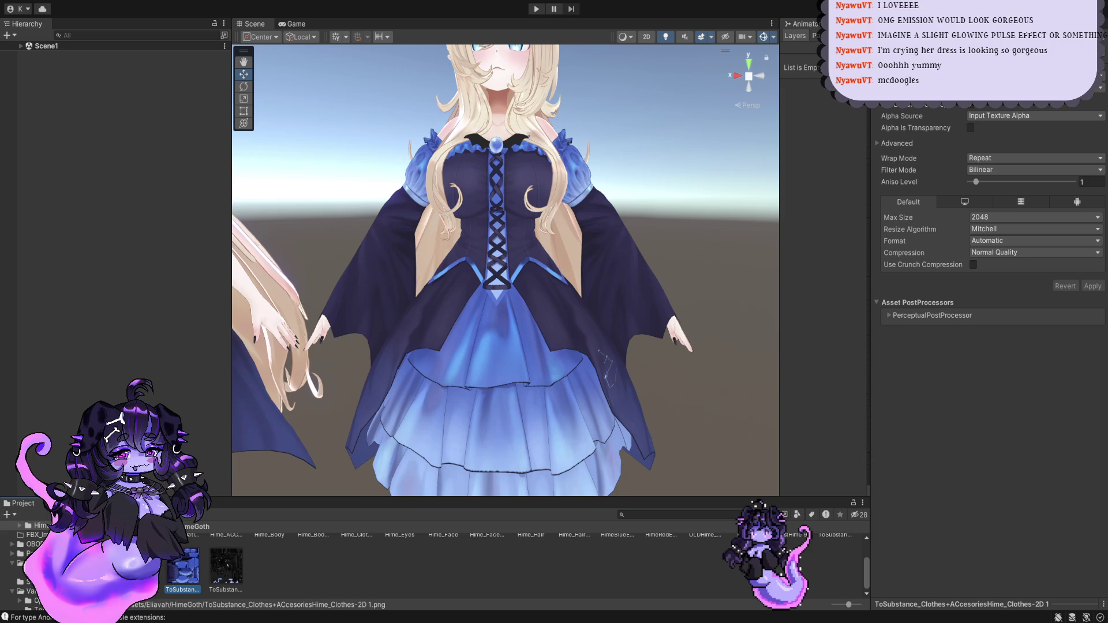
scroll(356, 563, "up", 1)
left_click(357, 562)
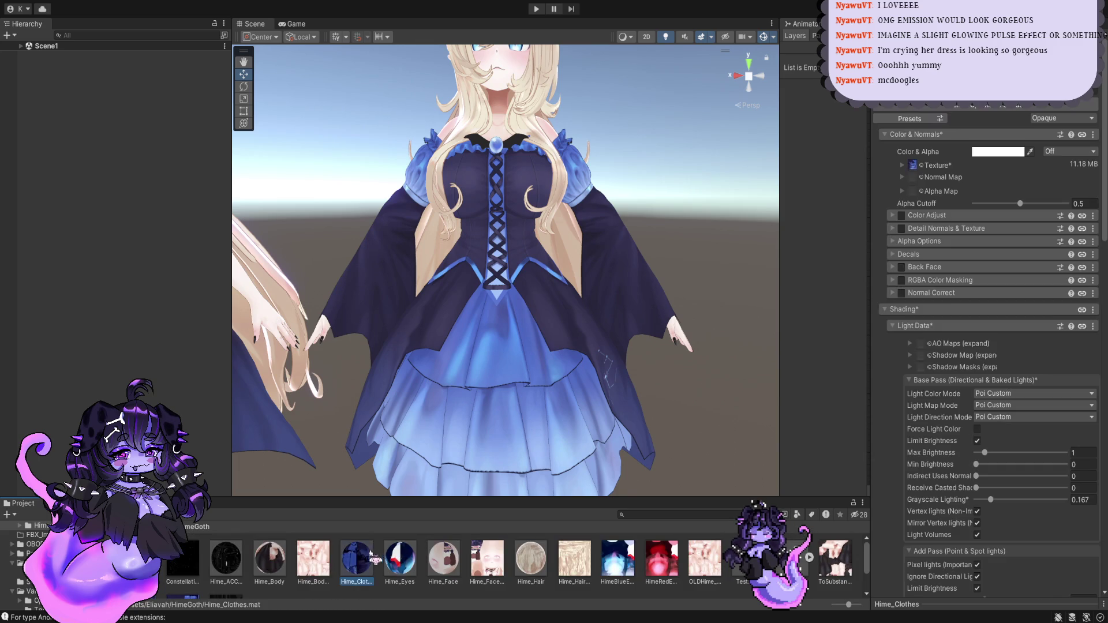
scroll(357, 563, "down", 1)
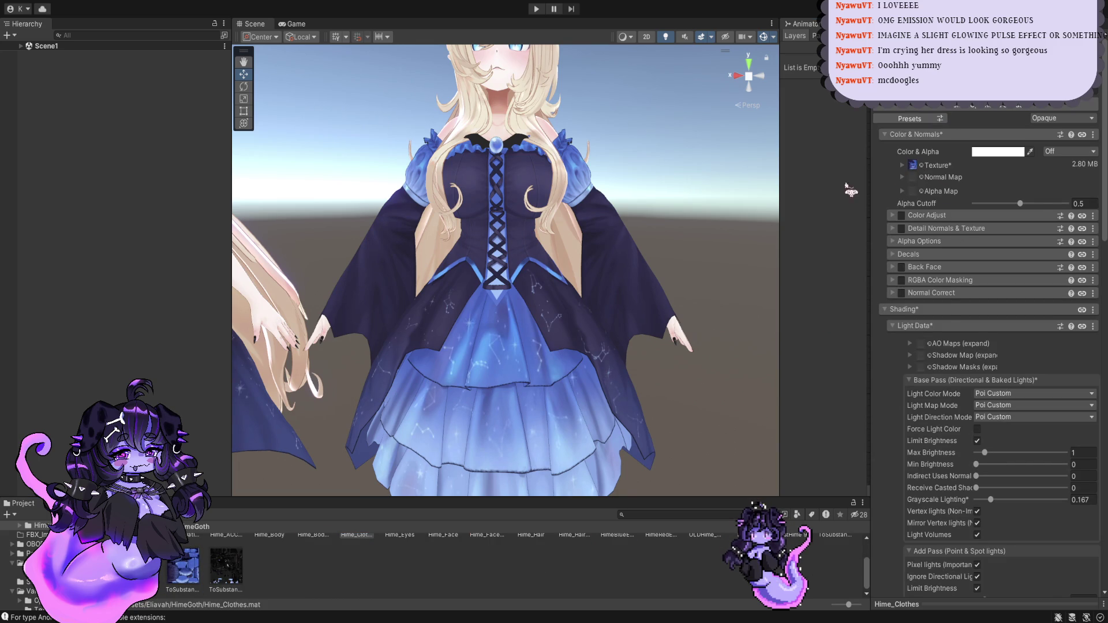
middle_click_drag(577, 345, 576, 318)
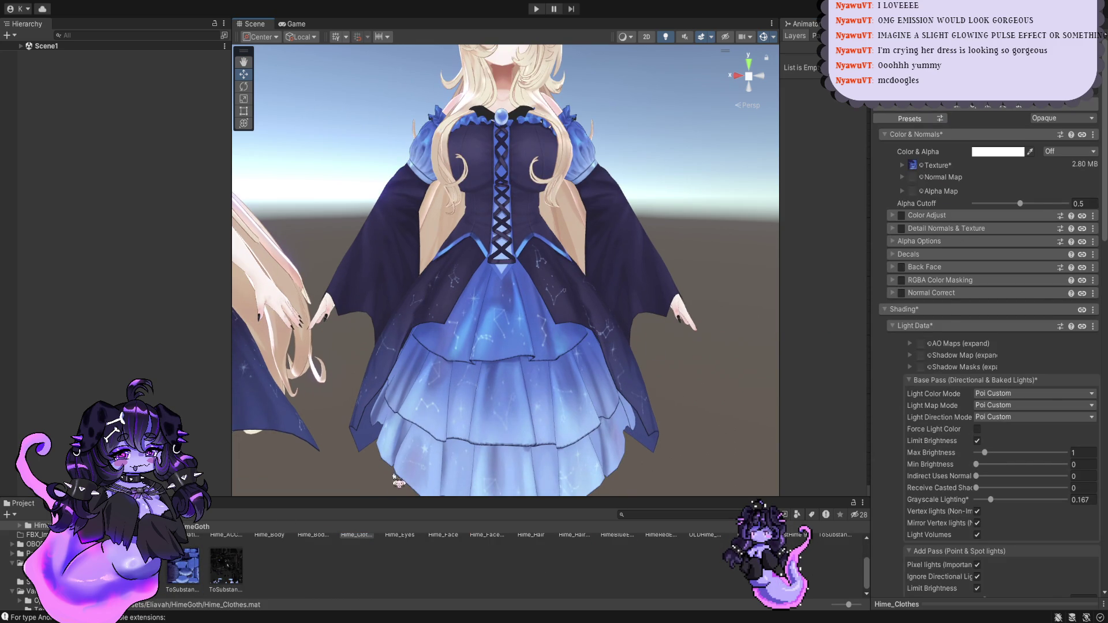
Step: Raise the clothes texture's Max Size from 2048 to 4096 and apply the import settings
left_click(195, 553)
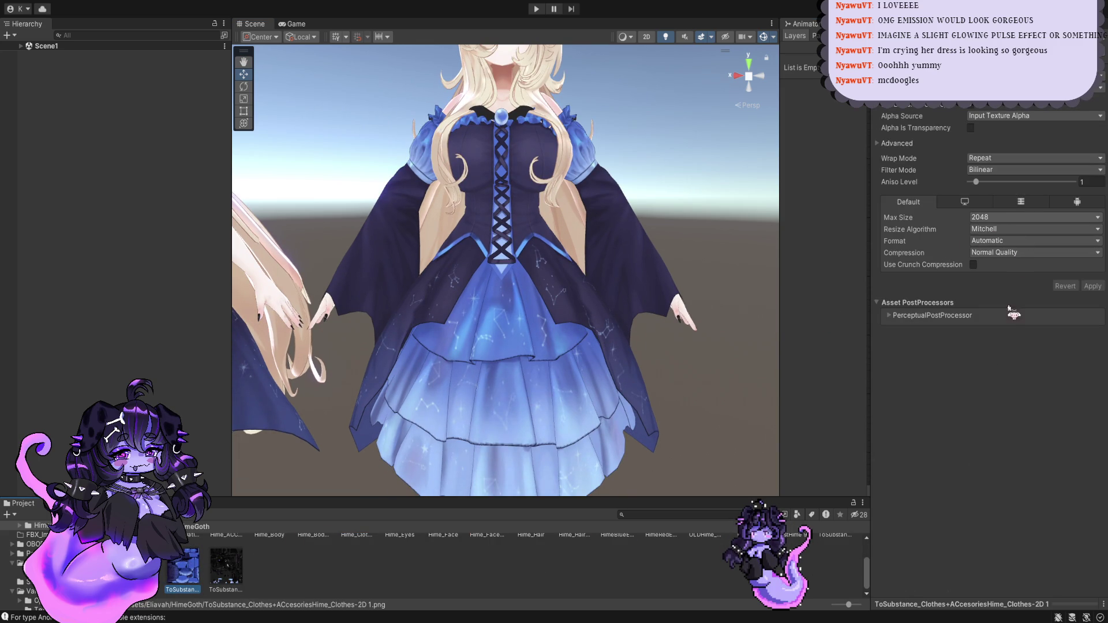
left_click(1033, 217)
left_click(1033, 312)
left_click(1092, 286)
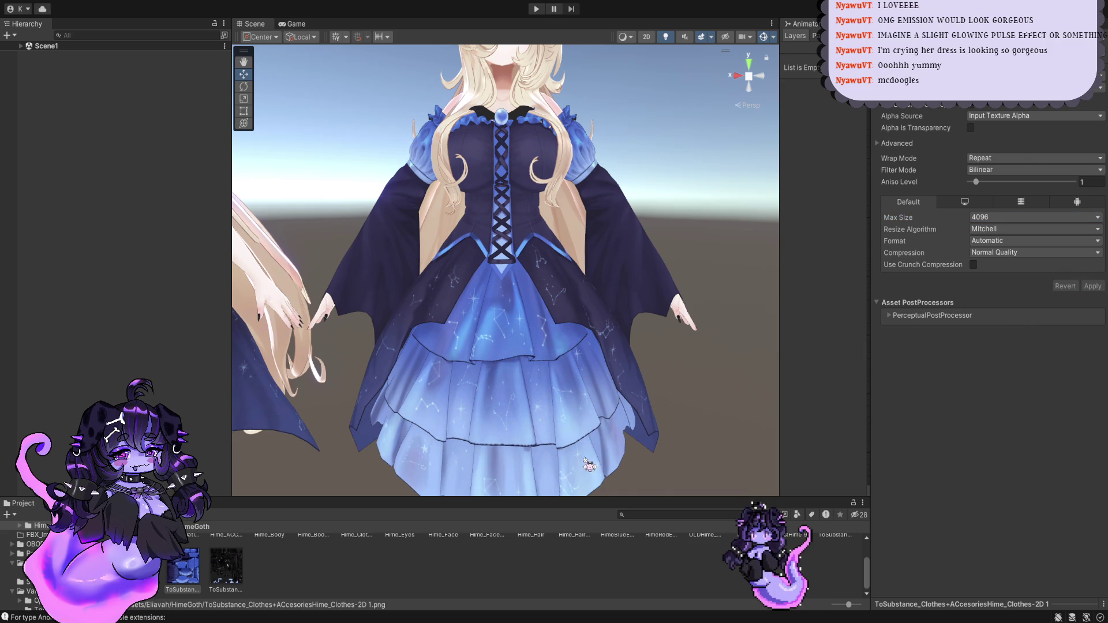
scroll(494, 536, "up", 1)
Step: Reselect Hime_Clothes and orbit the view from the skirt up to the bodice
left_click(357, 557)
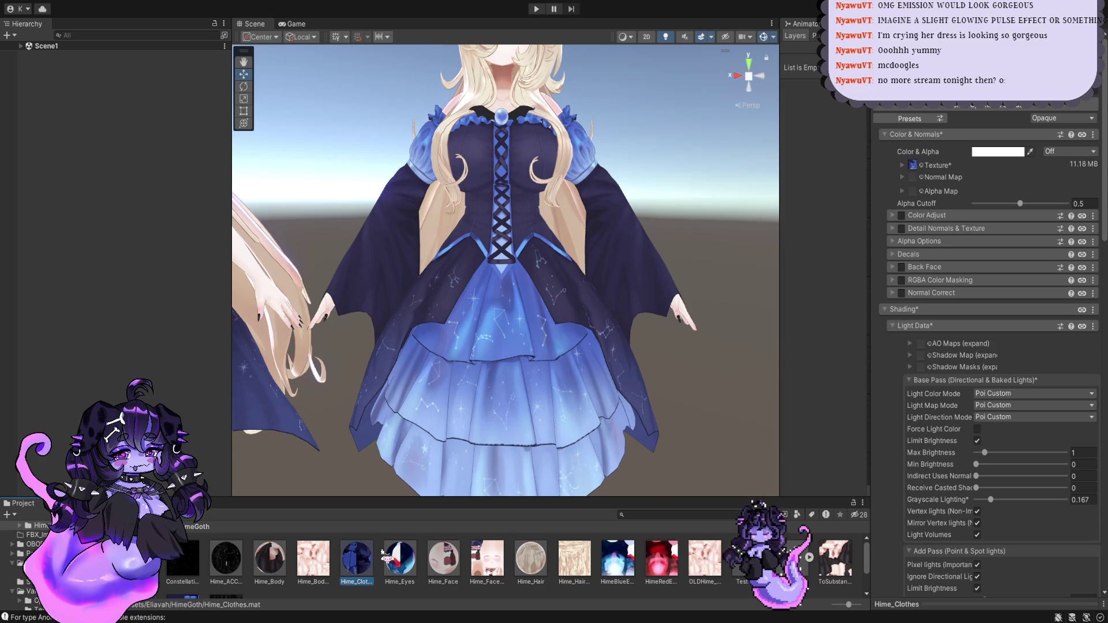
scroll(472, 424, "up", 3)
scroll(490, 409, "up", 3)
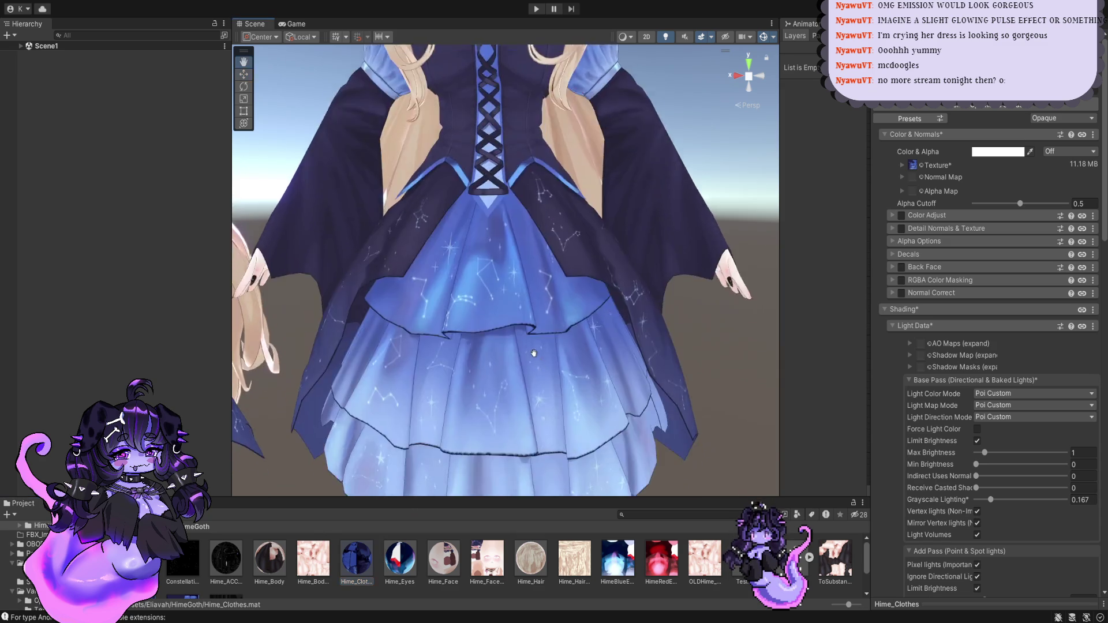
left_click_drag(508, 392, 548, 346, "alt")
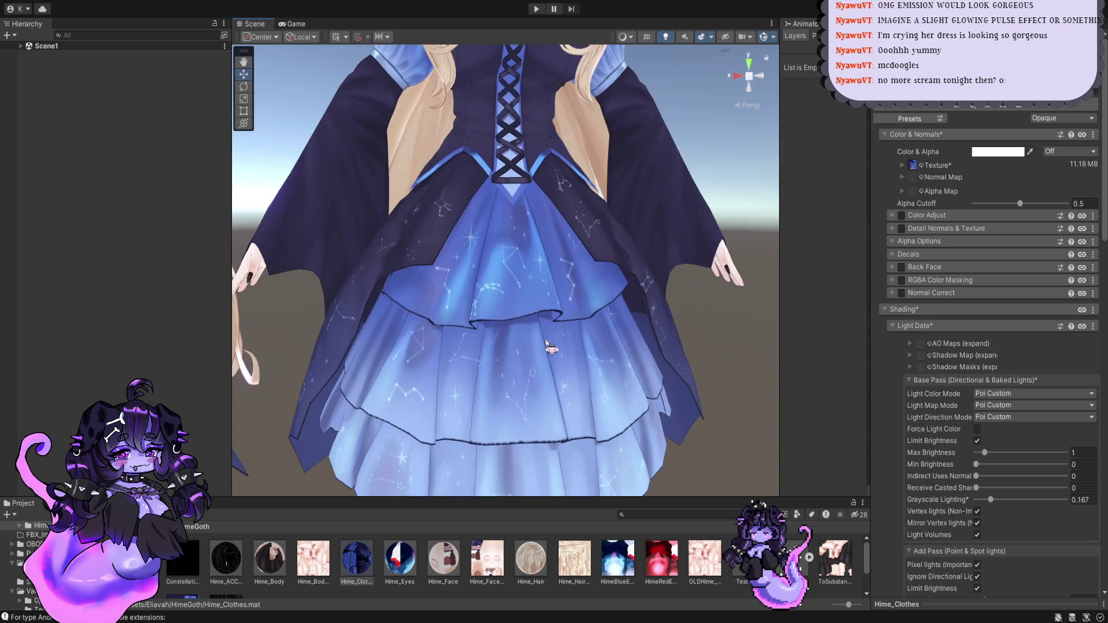
middle_click_drag(551, 349, 542, 398)
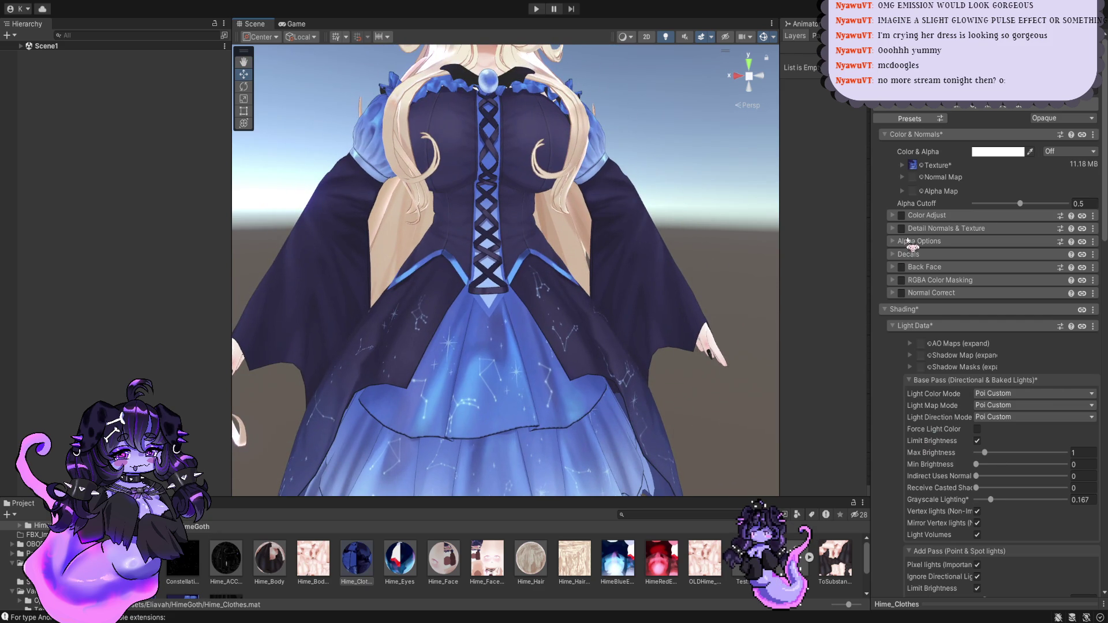
scroll(909, 239, "down", 3)
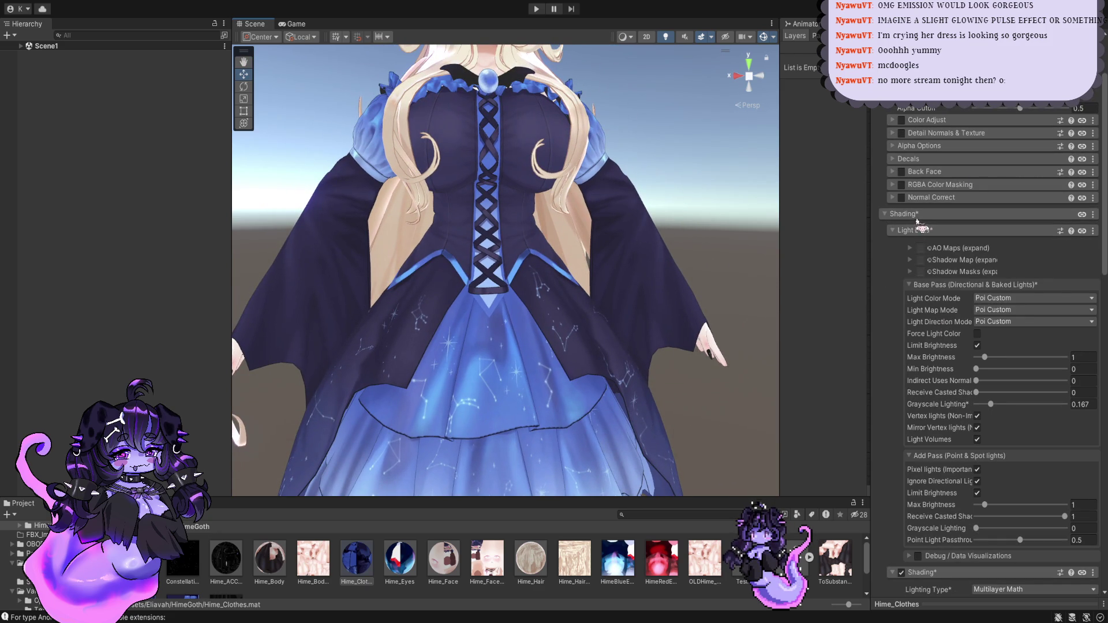
scroll(926, 346, "down", 5)
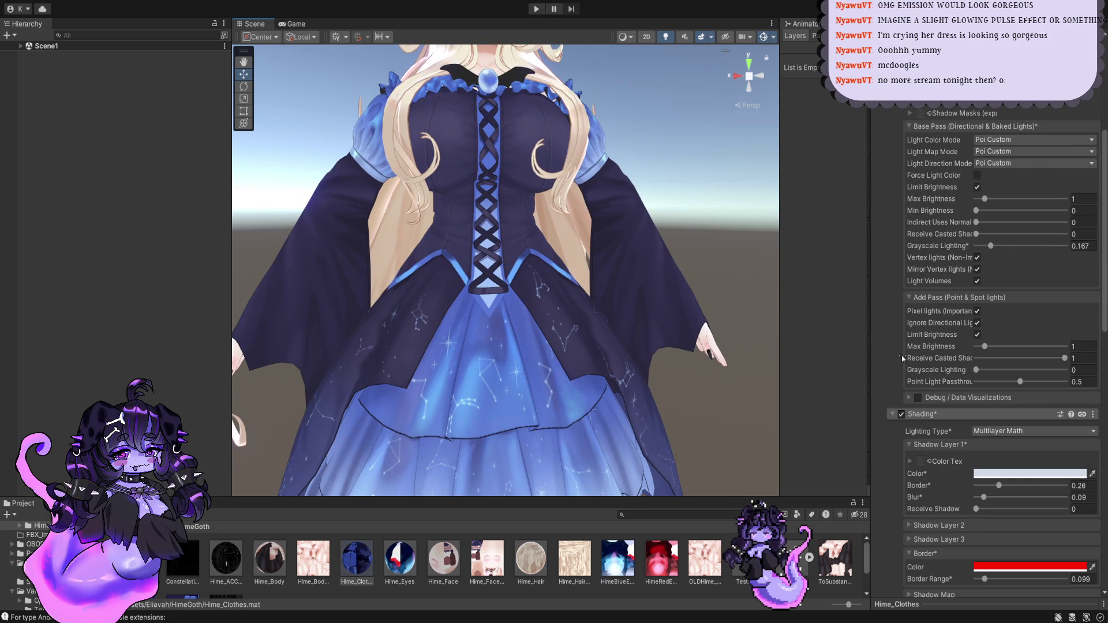
scroll(904, 294, "up", 7)
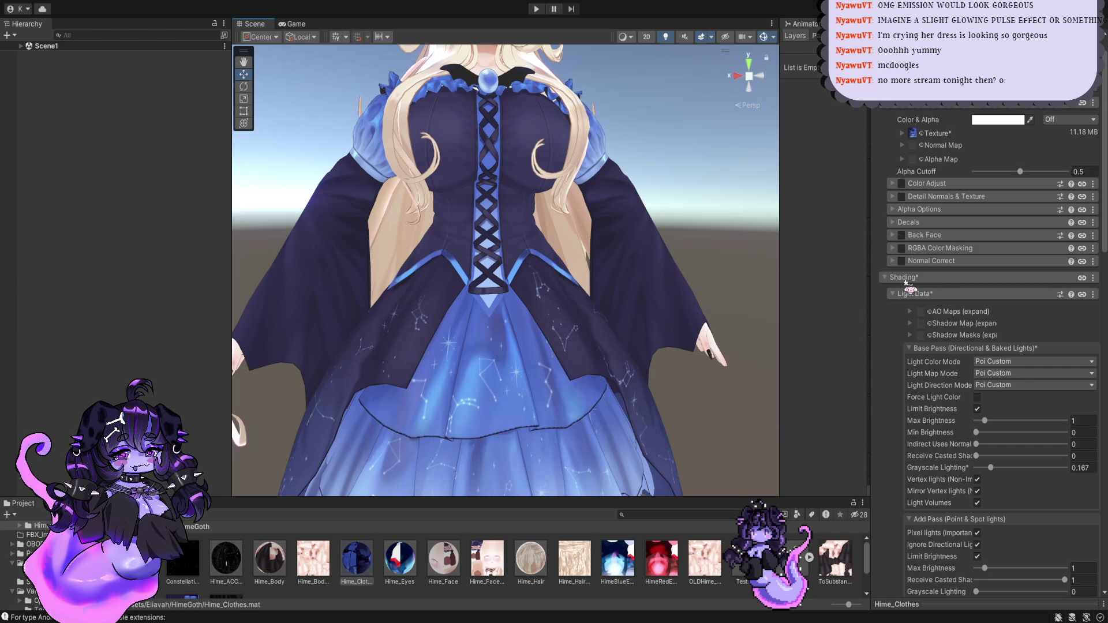
Step: Collapse the Shading section and expand the Outlines settings
left_click(931, 290)
left_click(930, 289)
left_click(930, 279)
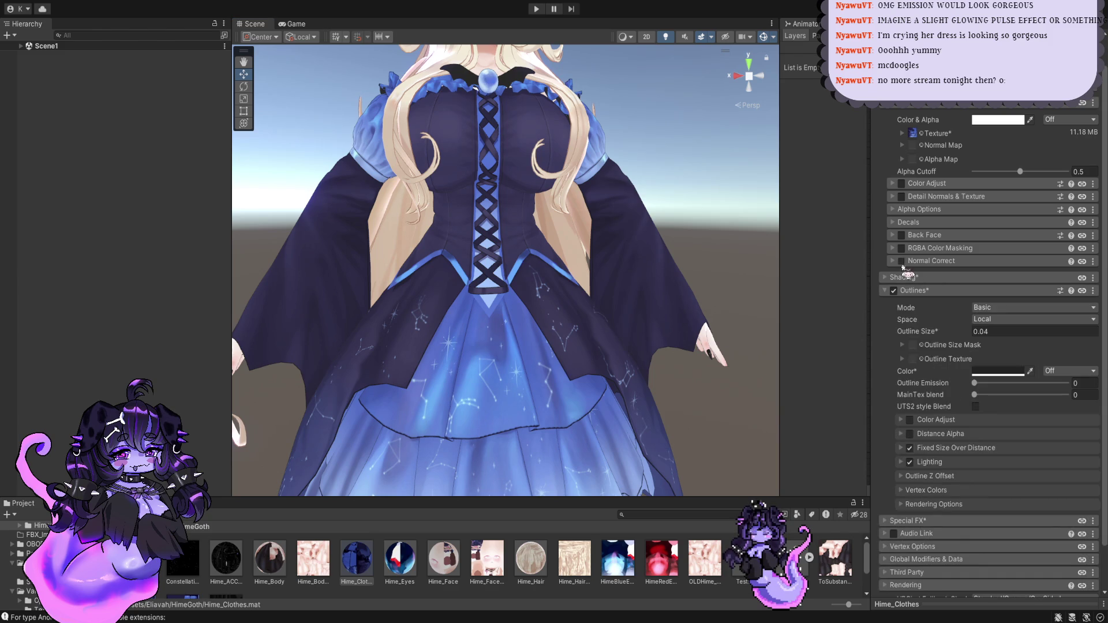
left_click(934, 291)
scroll(600, 353, "down", 2)
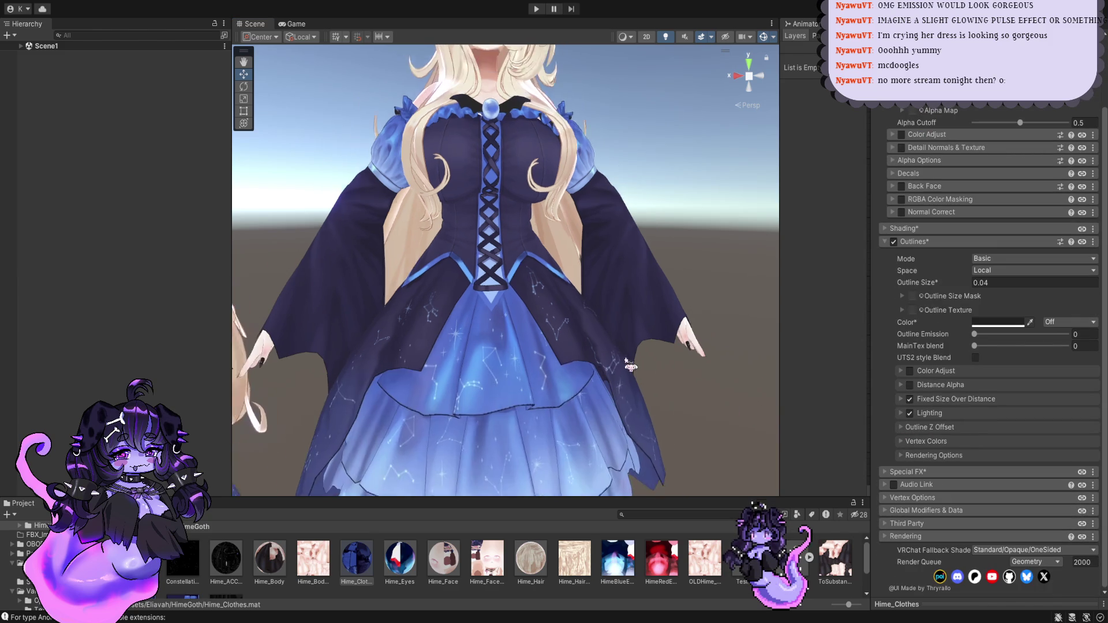
scroll(600, 353, "down", 2)
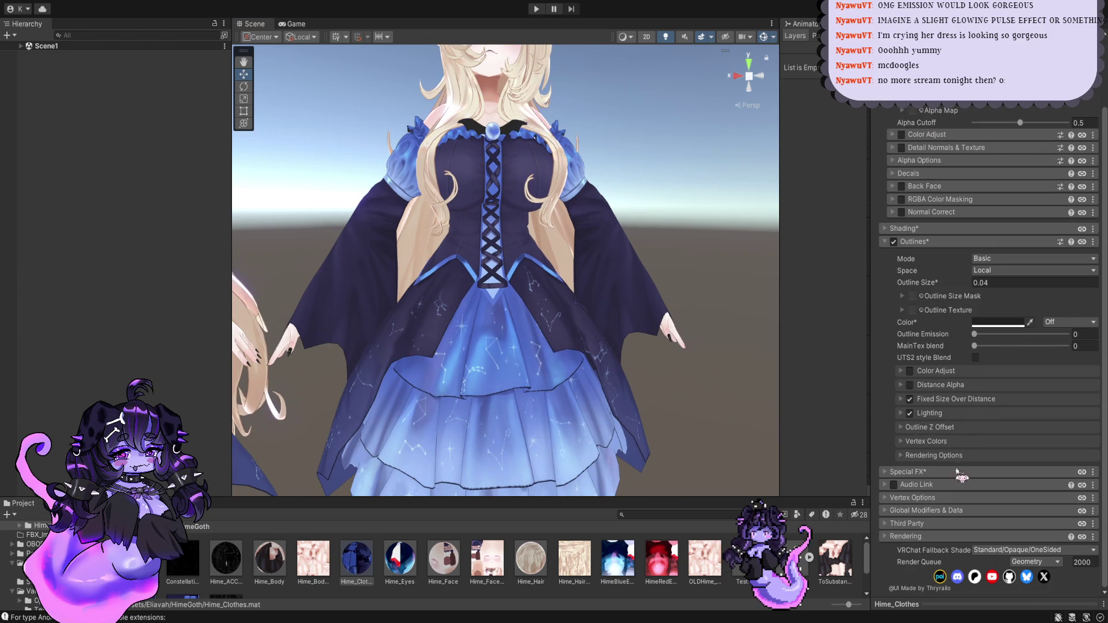
Step: Expand the Special FX modules and enable Emission 0 on the dress material
left_click(918, 475)
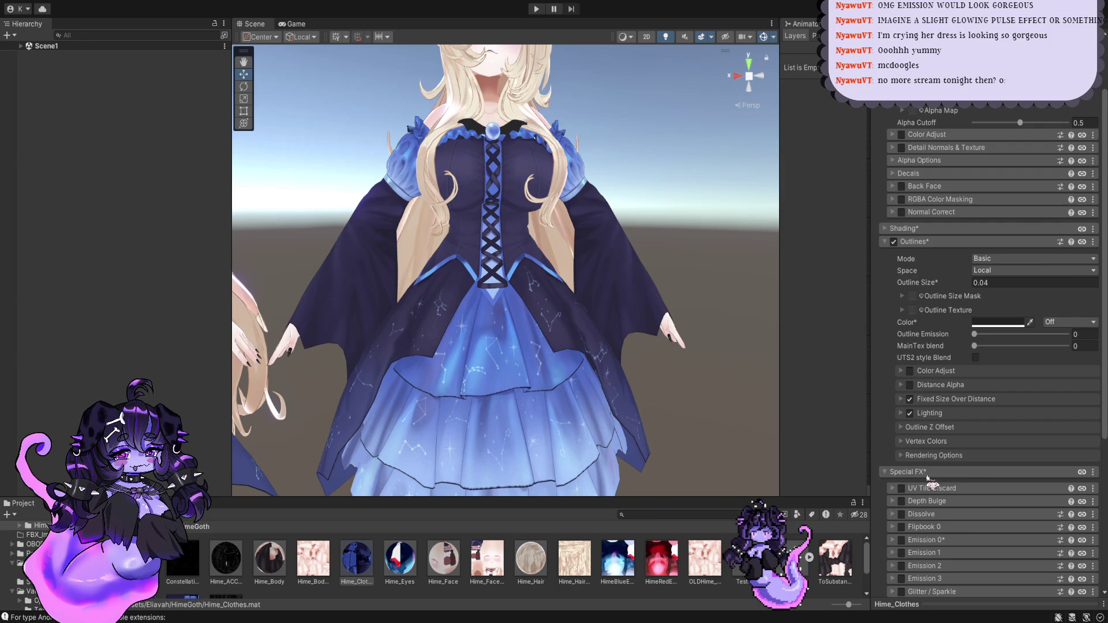
scroll(977, 488, "down", 3)
scroll(935, 403, "down", 3)
left_click(901, 350)
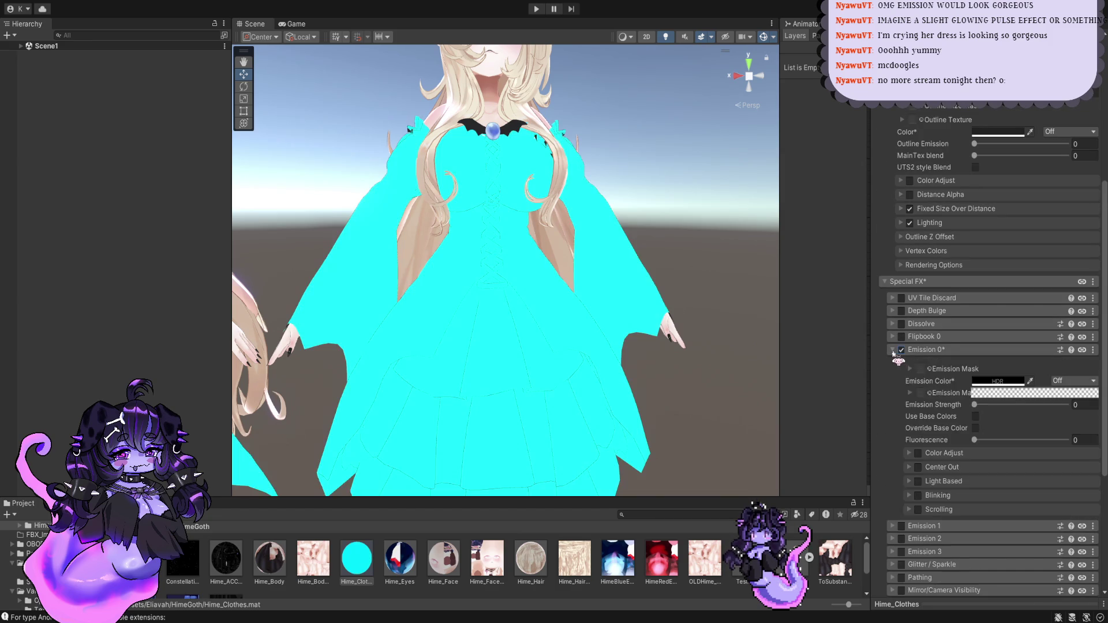
left_click(893, 349)
left_click(893, 350)
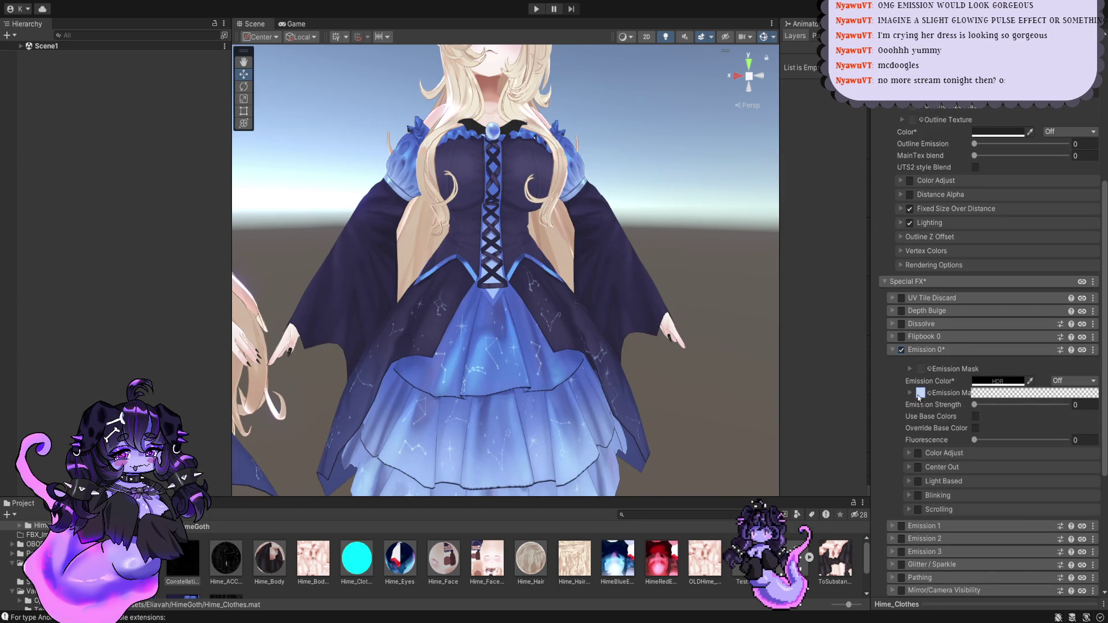
Step: Assign the constellation texture as Emission Mask, fix its colour space, and set Fluorescence 0.333
left_click_drag(921, 397, 920, 369)
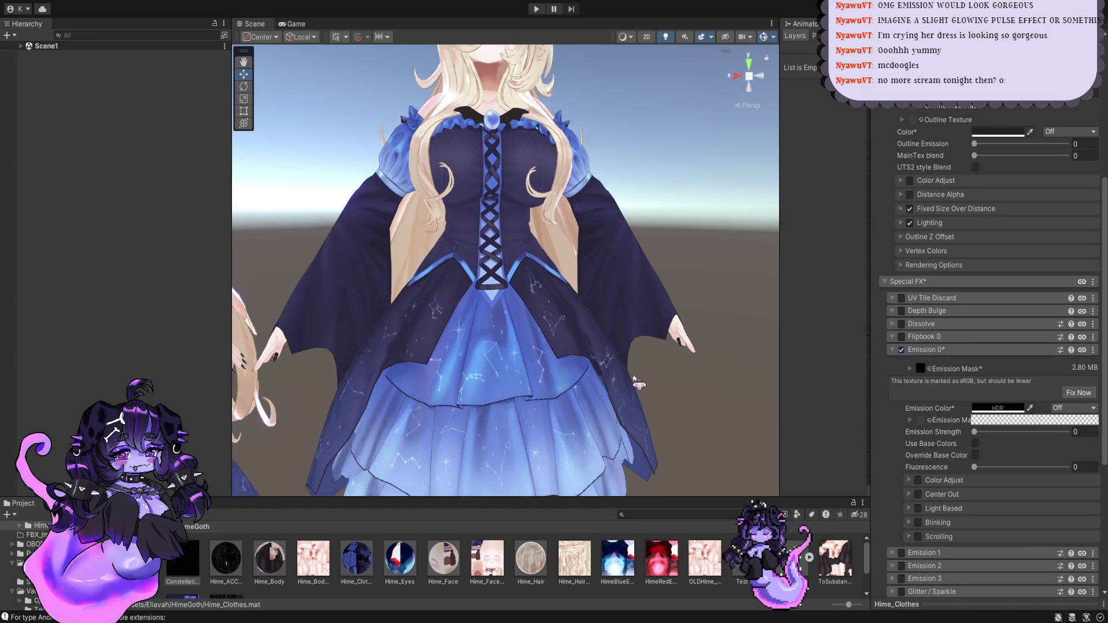
left_click(1078, 393)
scroll(620, 370, "down", 1)
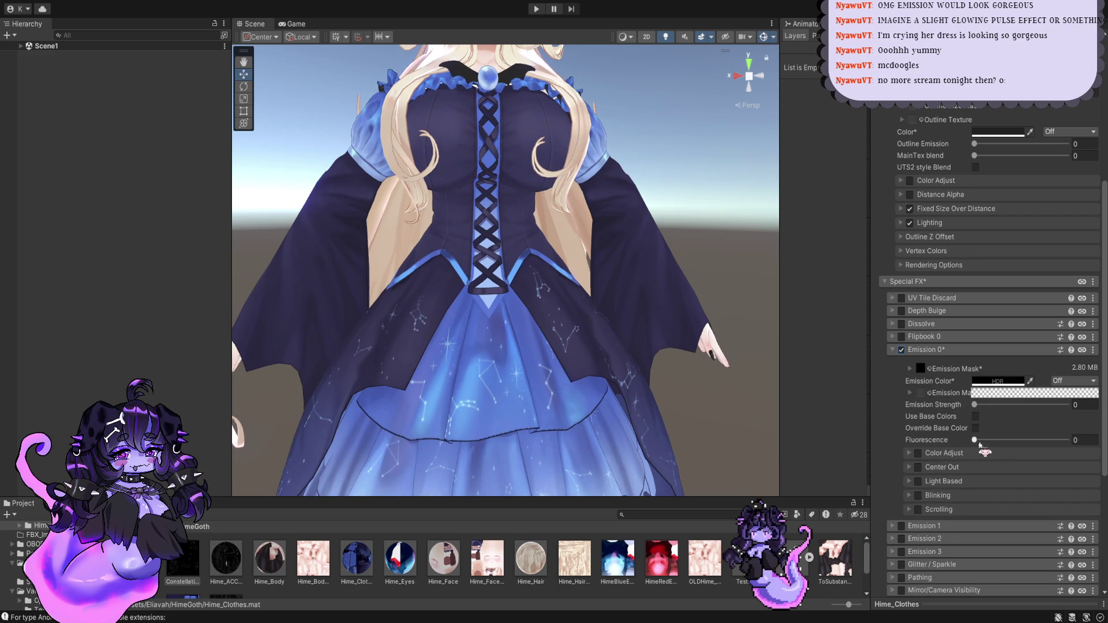
mouse_move(974, 439)
left_mouse_down()
mouse_move(1005, 439)
mouse_move(930, 440)
left_mouse_up()
left_click(975, 405)
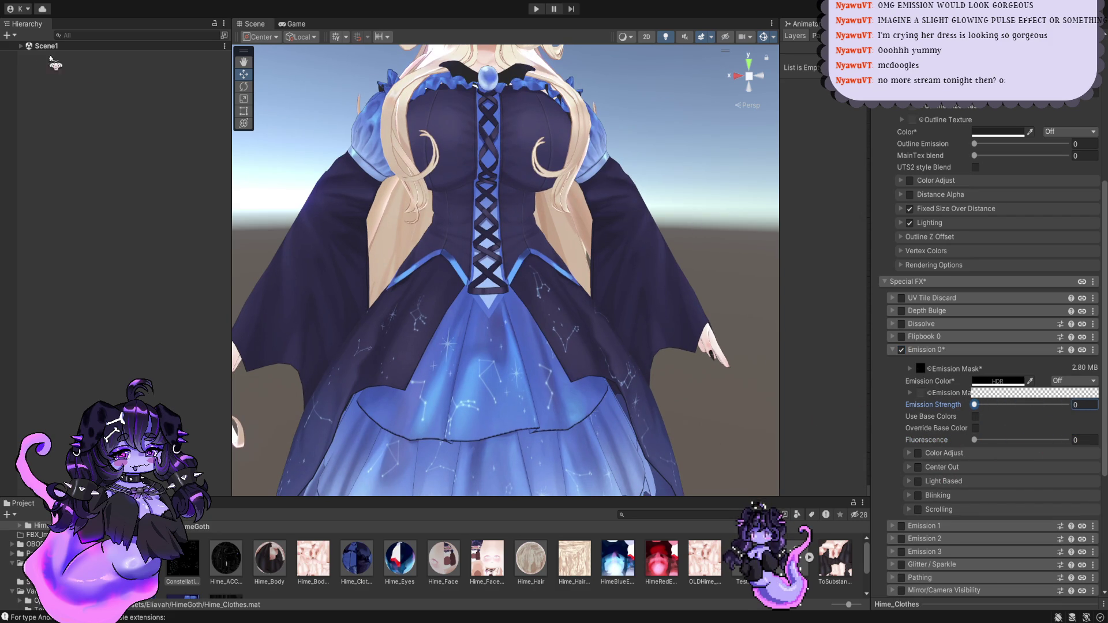
left_click(21, 45)
Step: Turn off the Directional Light to darken the scene, then reselect Hime_Clothes
left_click(66, 64)
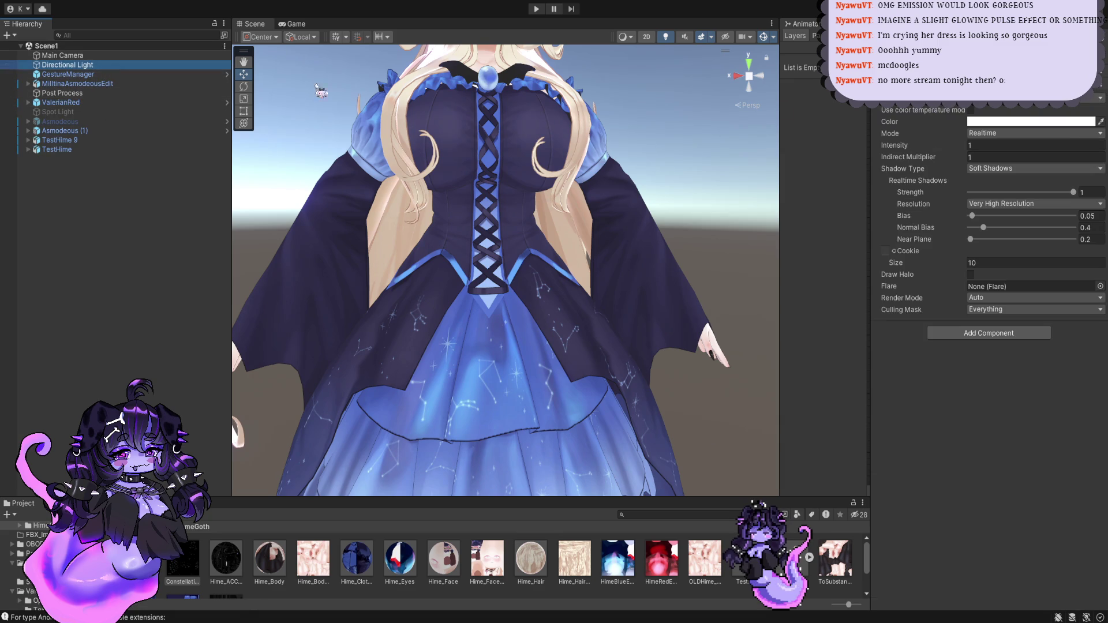
key("alt+shift+a")
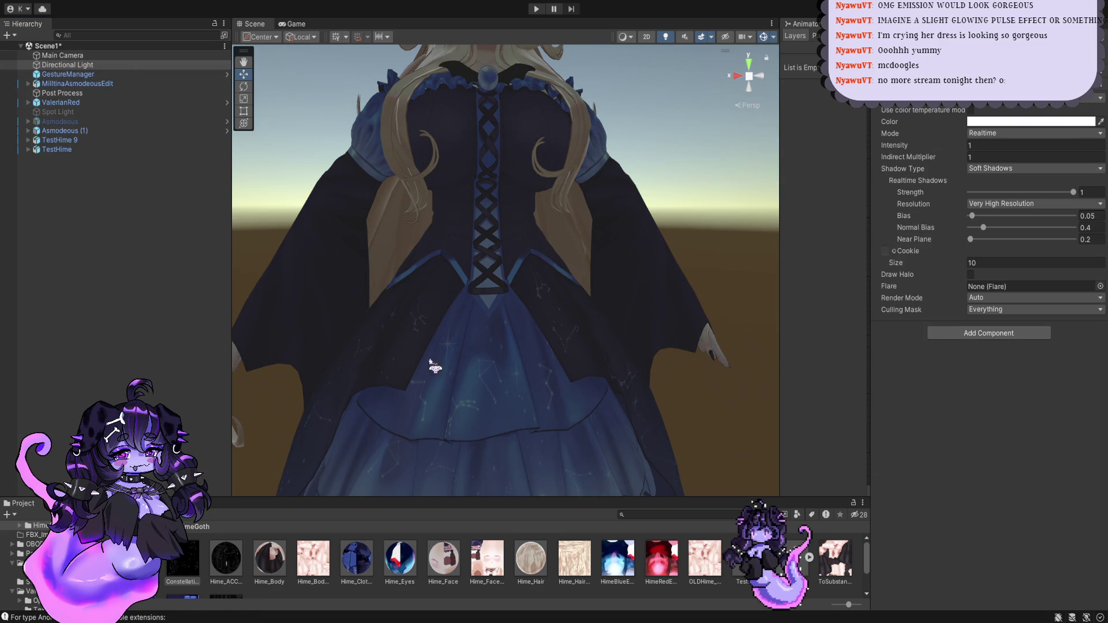
left_click(362, 555)
Step: Give Emission 0 a pale bluish emission colour picked with the eyedropper
scroll(682, 400, "down", 5)
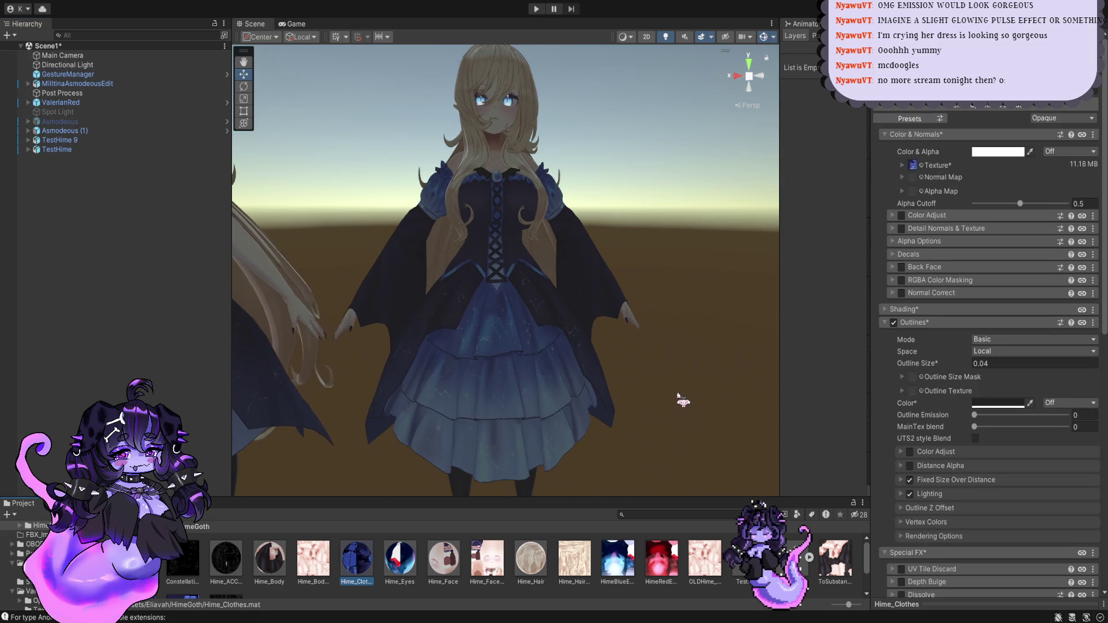
scroll(1019, 432, "down", 3)
scroll(1001, 415, "down", 2)
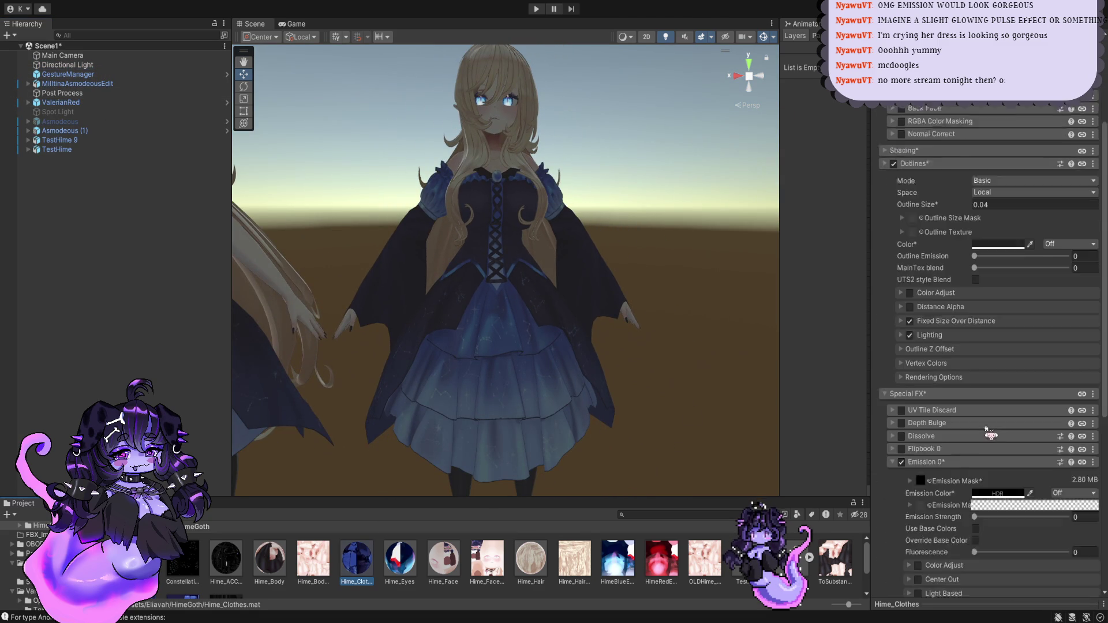
scroll(957, 413, "down", 1)
scroll(923, 411, "down", 2)
left_click(1030, 398)
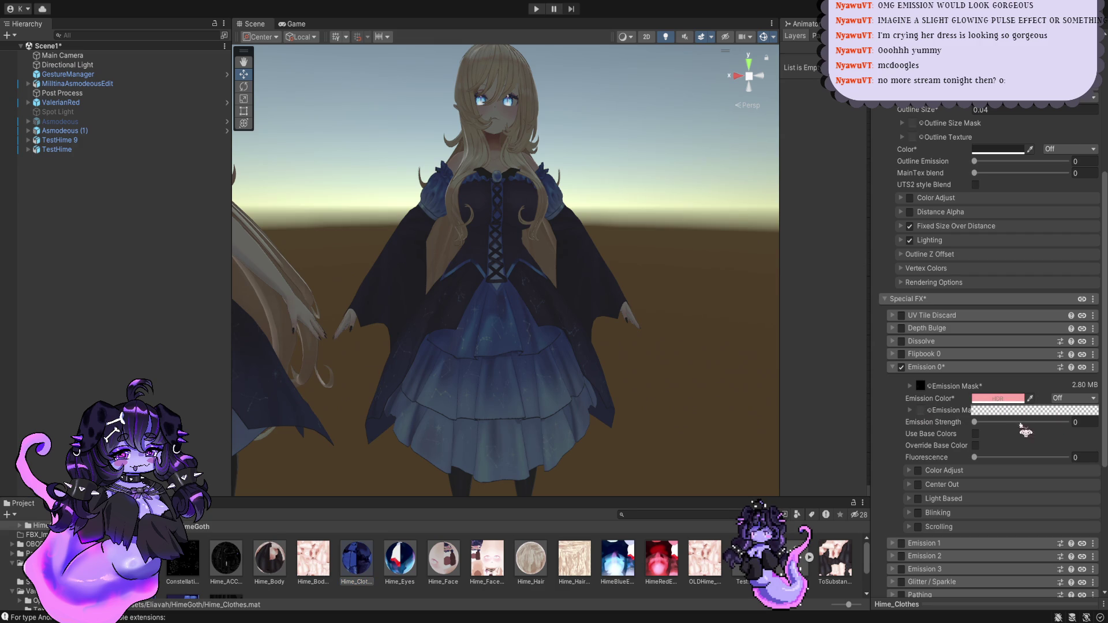
scroll(607, 372, "up", 2)
scroll(608, 372, "up", 2)
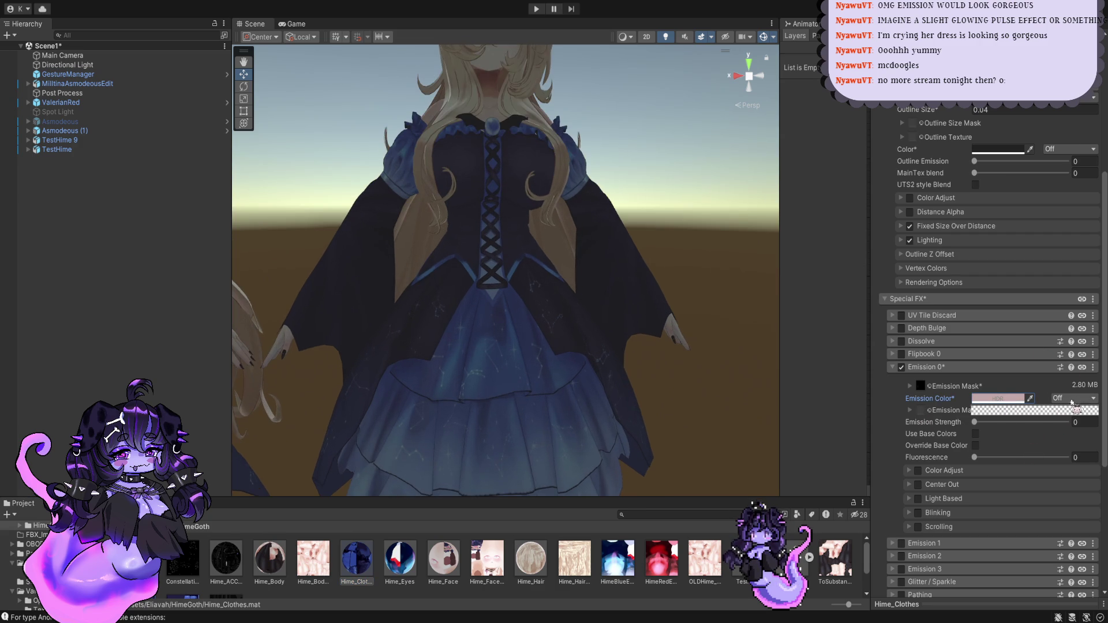
left_click(976, 408)
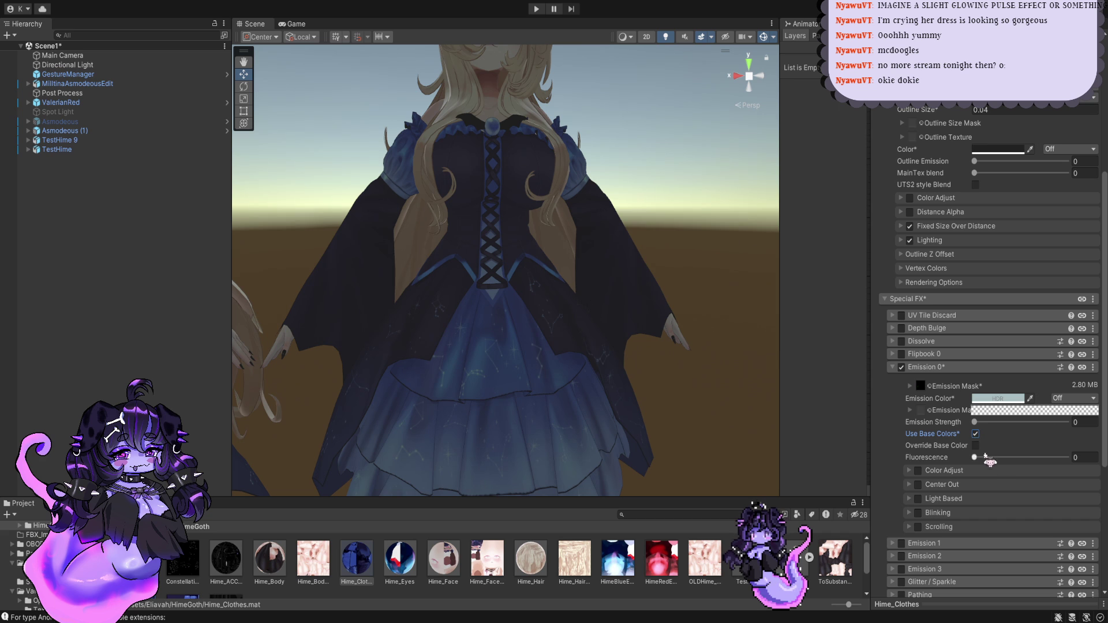
Step: Keep Fluorescence at 0 and raise Emission Strength to 7 so the constellations glow
left_click_drag(974, 457, 1067, 460)
key("ctrl+z")
left_click_drag(974, 421, 1007, 423)
scroll(664, 335, "down", 2)
scroll(665, 335, "down", 3)
scroll(635, 318, "down", 2)
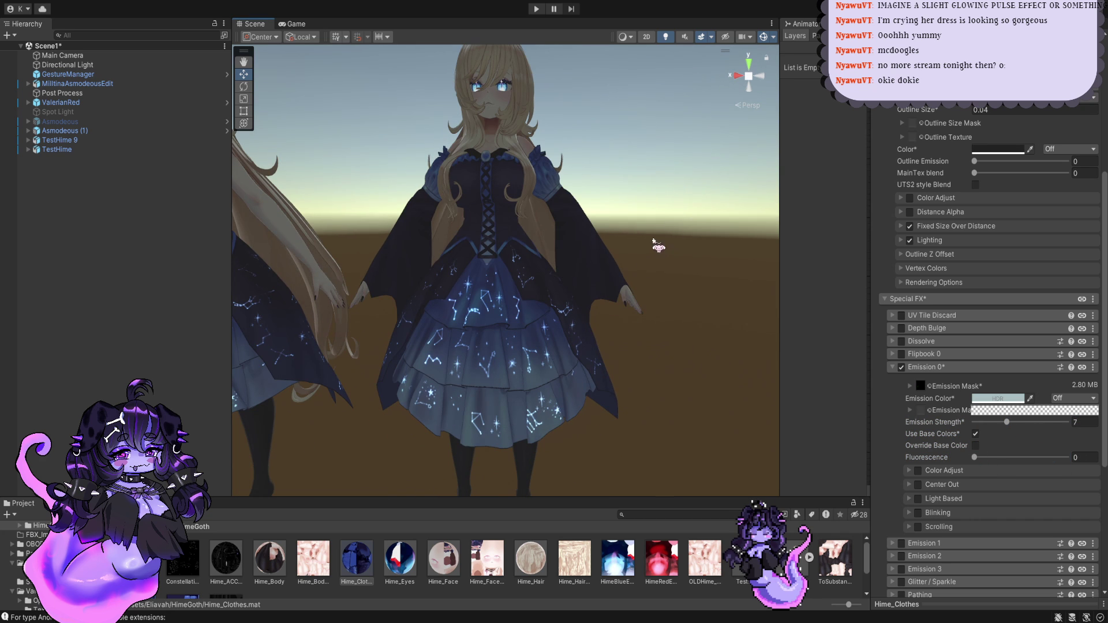
left_click(701, 37)
left_click(702, 37)
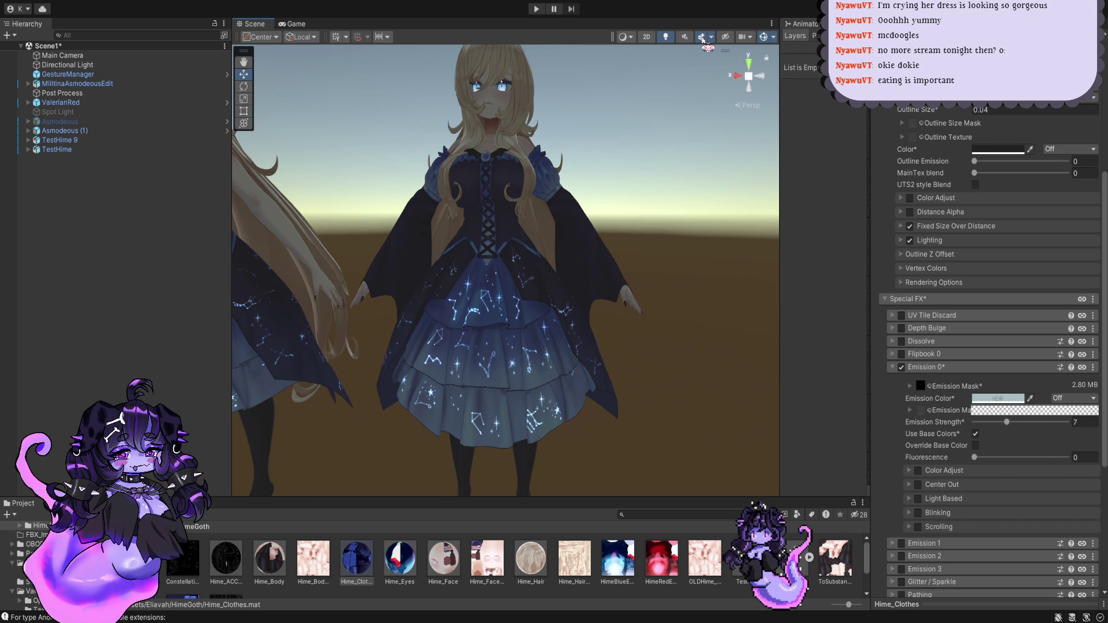
scroll(468, 234, "up", 2)
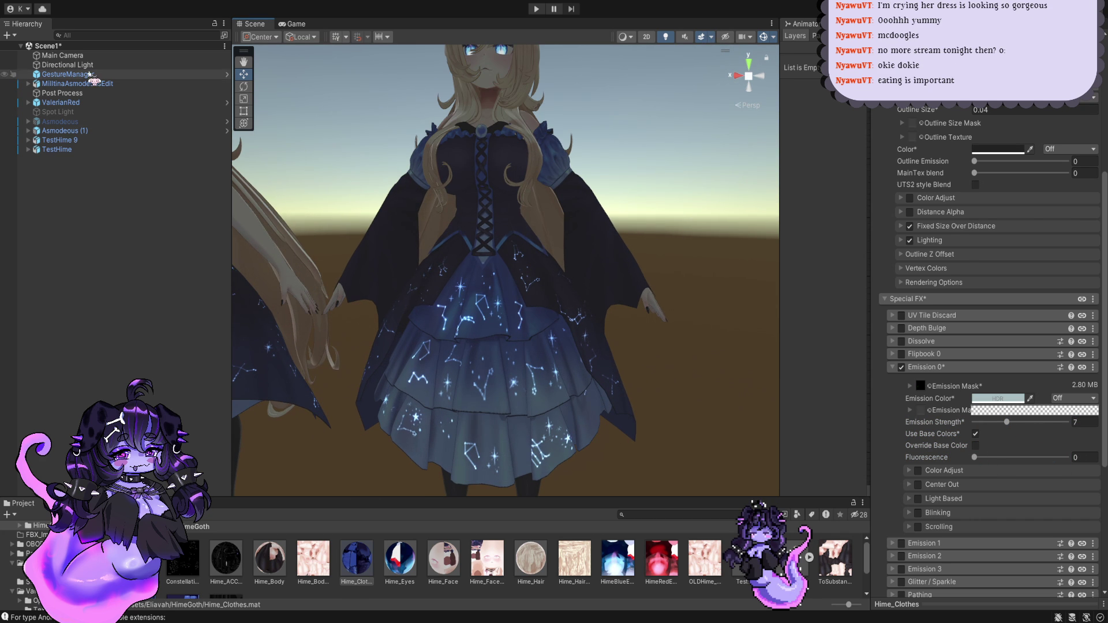
Step: Check the Directional Light, ValerianRed avatar and GestureManager, then return to Hime_Clothes
left_click(93, 65)
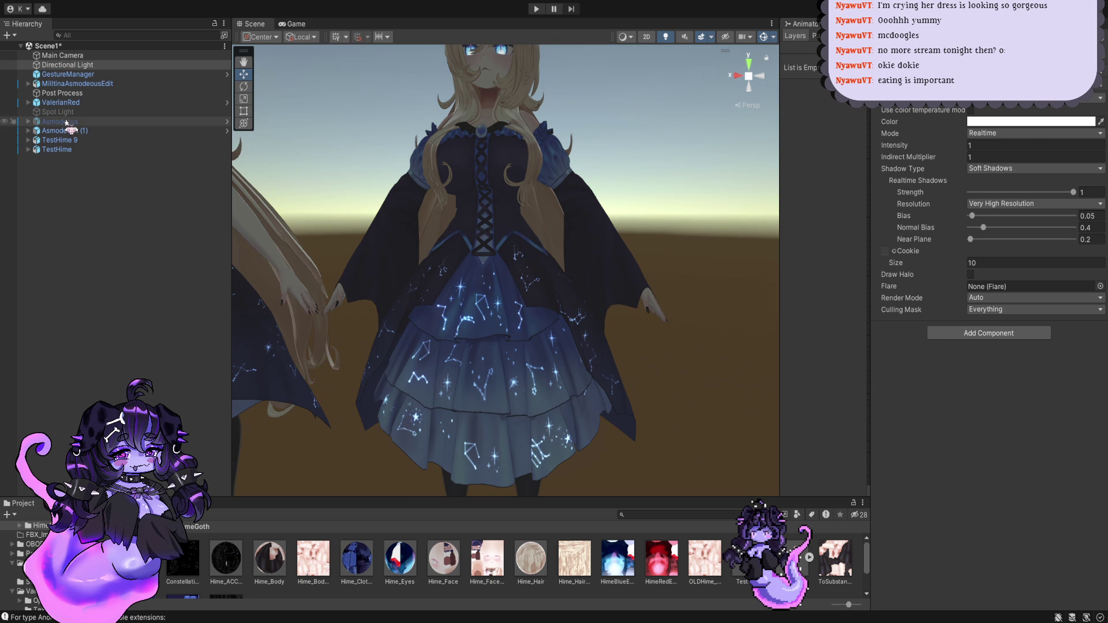
left_click(62, 102)
left_click(79, 74)
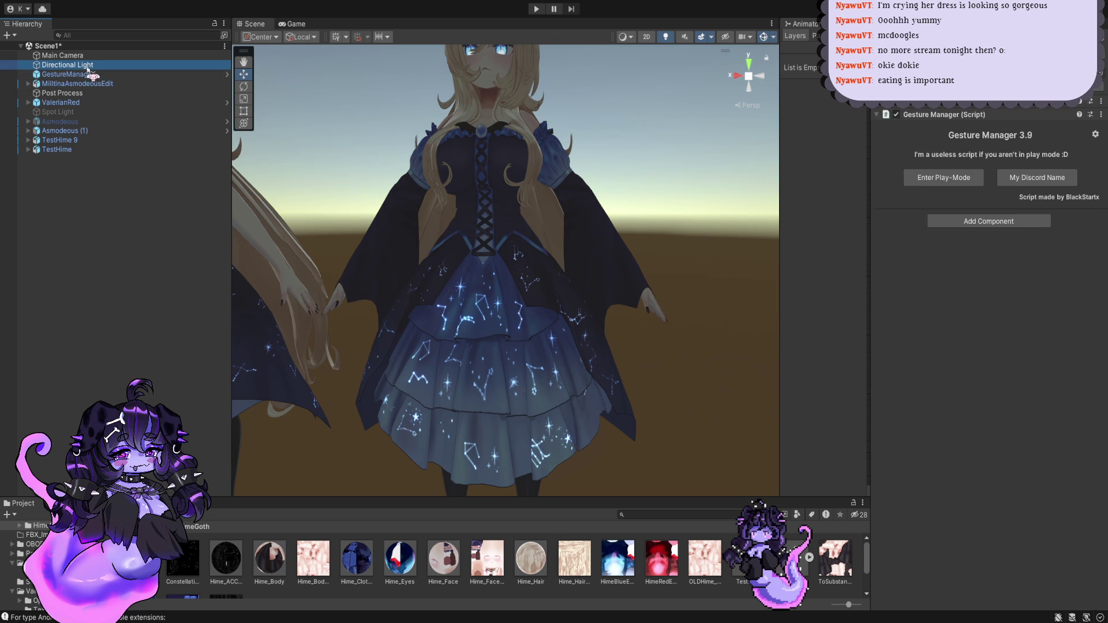
left_click(75, 65)
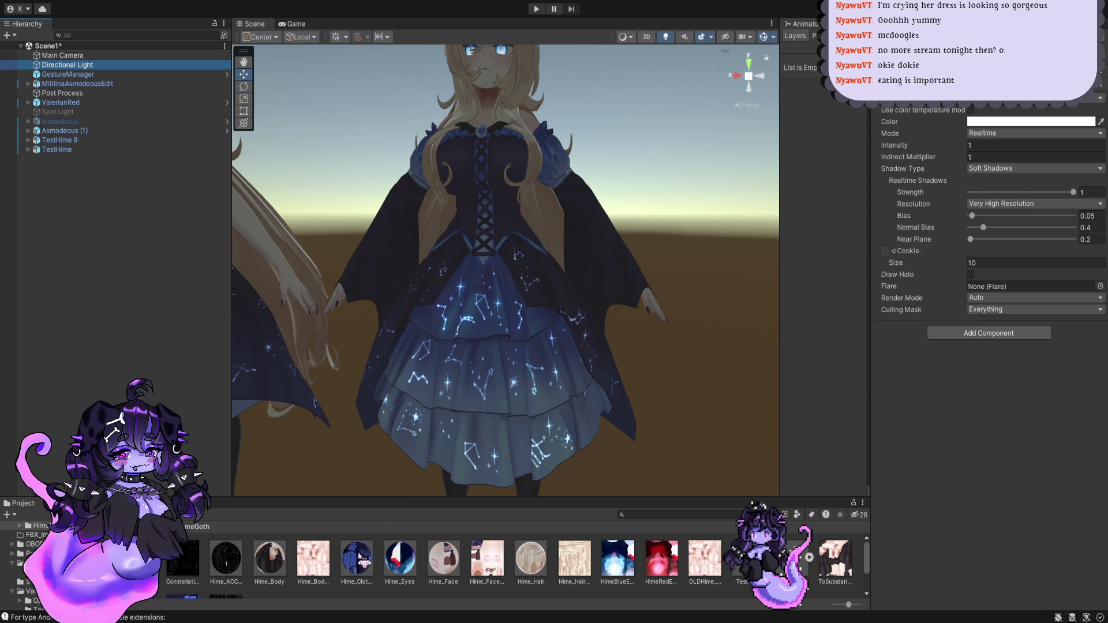
left_click(366, 555)
Step: Raise Emission Strength to 9.7, enable Override Base Color, and turn on Blinking
scroll(974, 414, "down", 2)
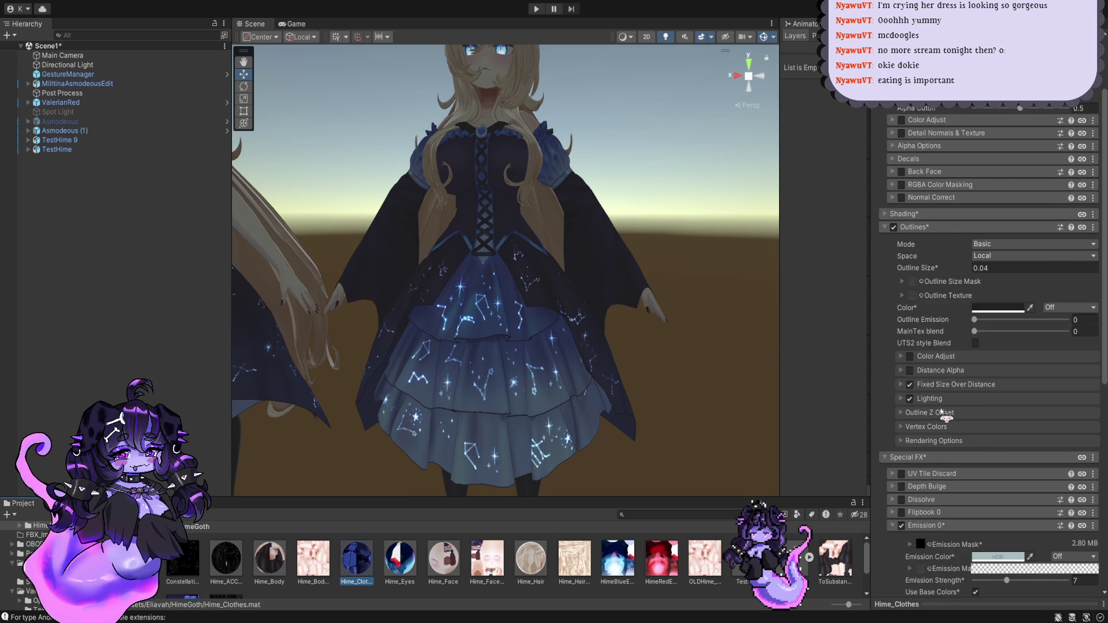
scroll(946, 416, "down", 2)
scroll(958, 425, "down", 2)
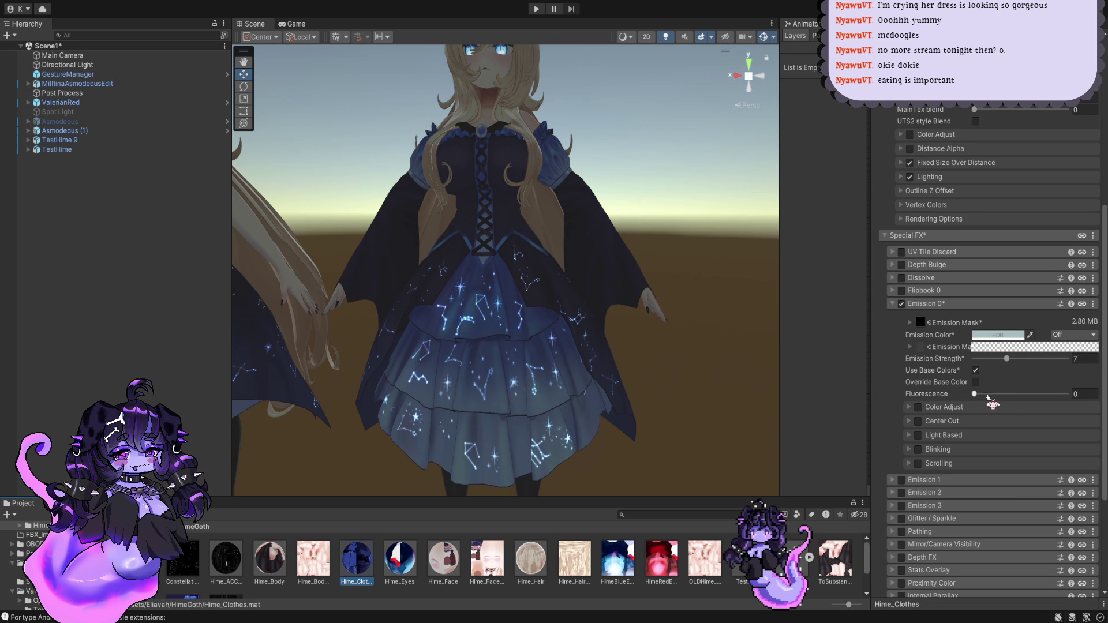
left_click(923, 393)
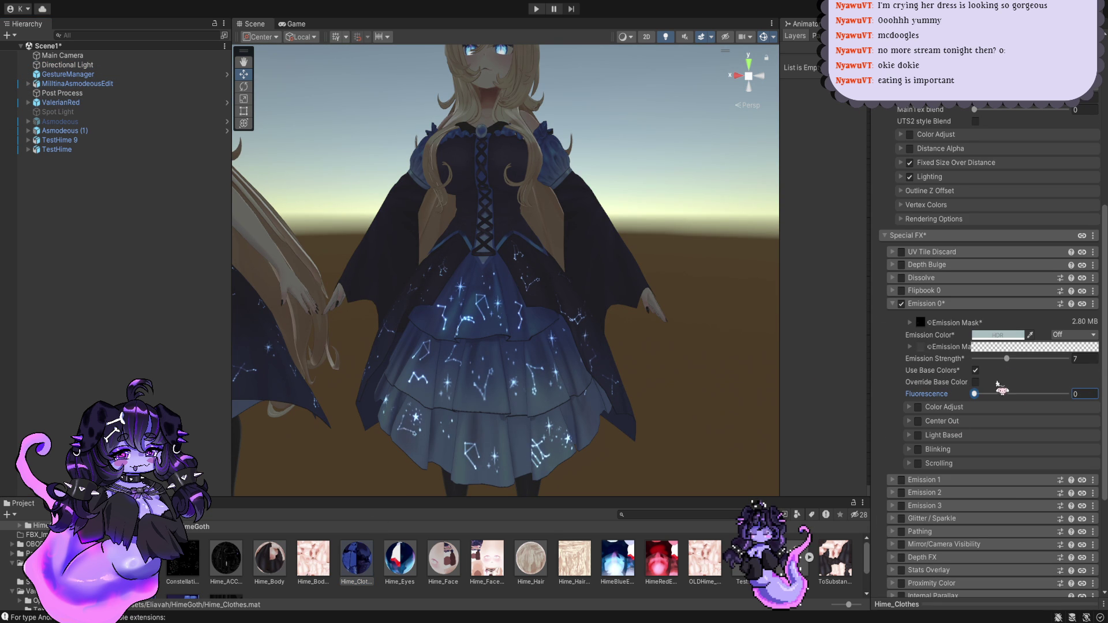
left_click_drag(1006, 358, 1011, 362)
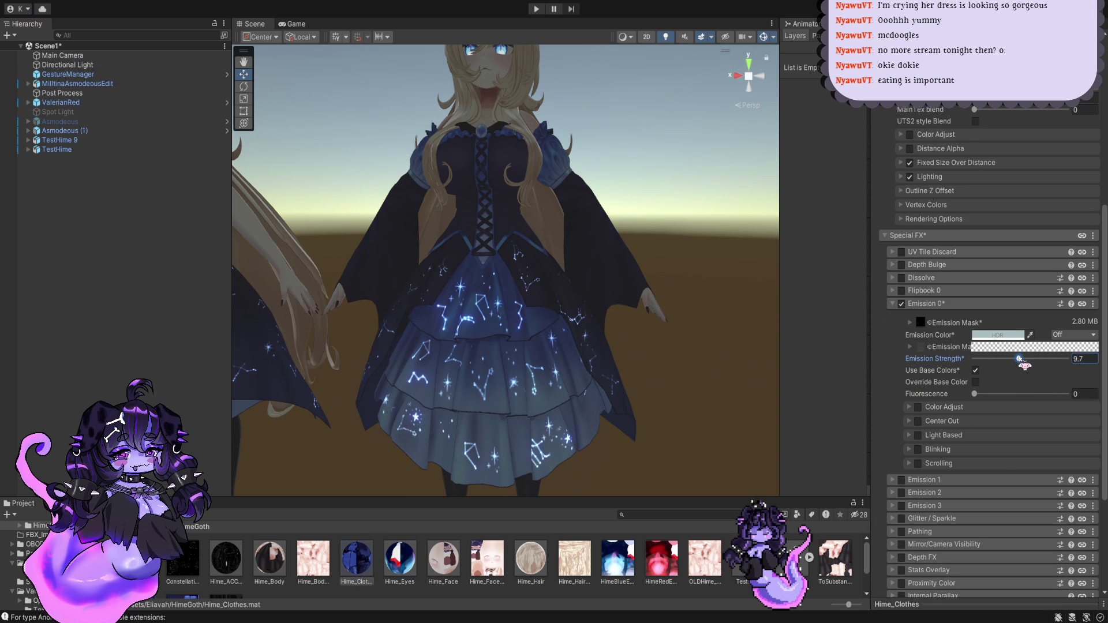
left_click(975, 381)
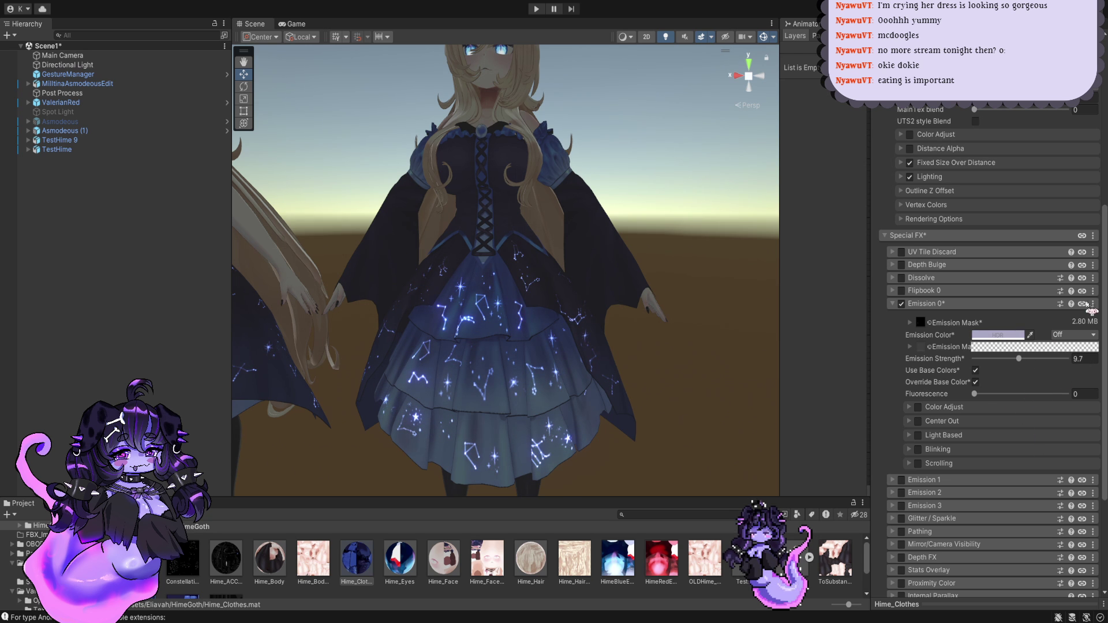
left_click(918, 449)
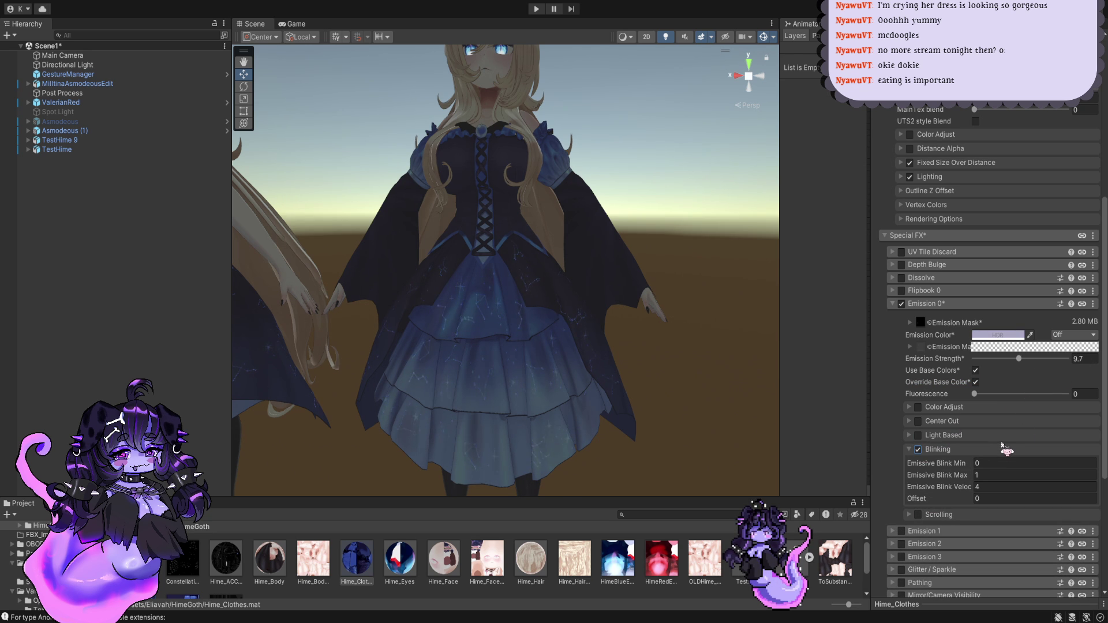
Step: Switch the emission from Blinking to Scrolling, leaving Use Curve and VColor as position off
left_click(917, 450)
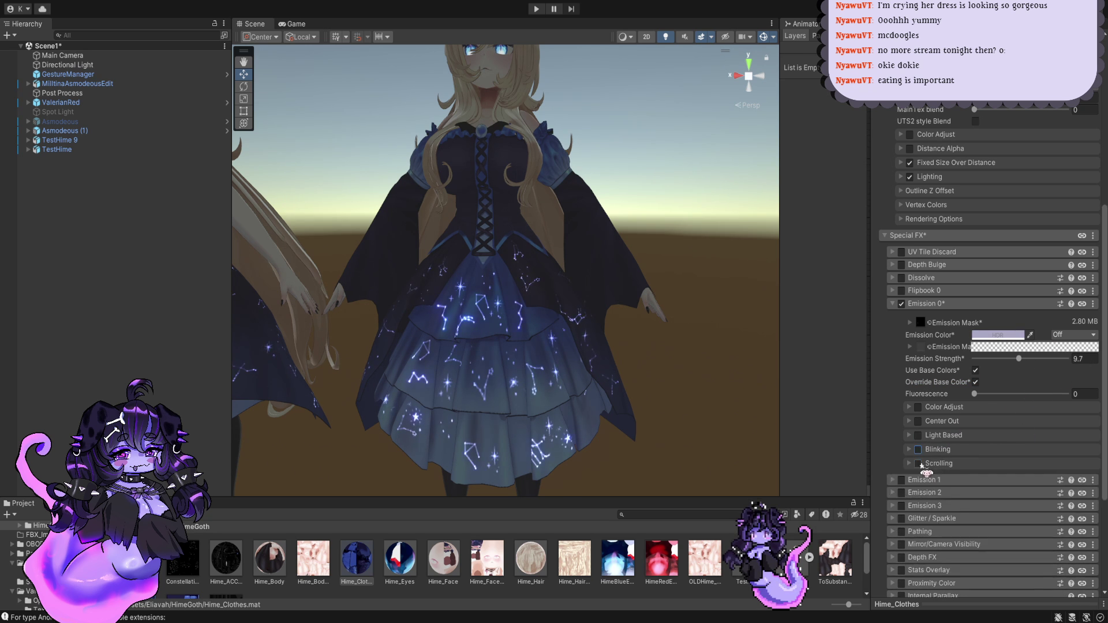
left_click(918, 464)
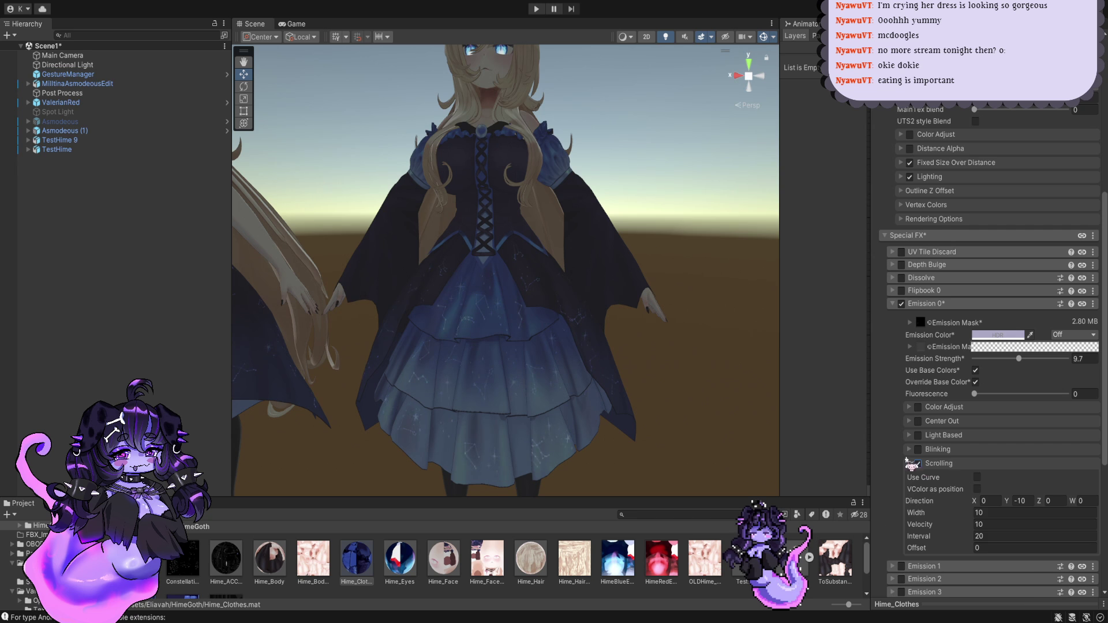
left_click(976, 477)
left_click(977, 477)
left_click(976, 488)
left_click(977, 489)
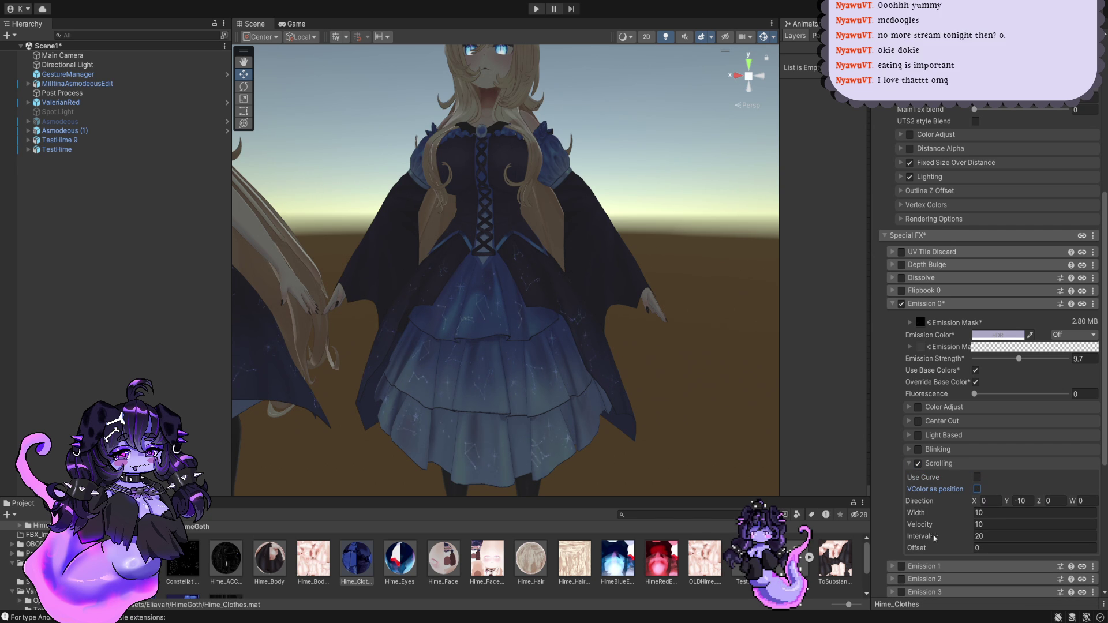
left_click_drag(931, 538, 964, 538)
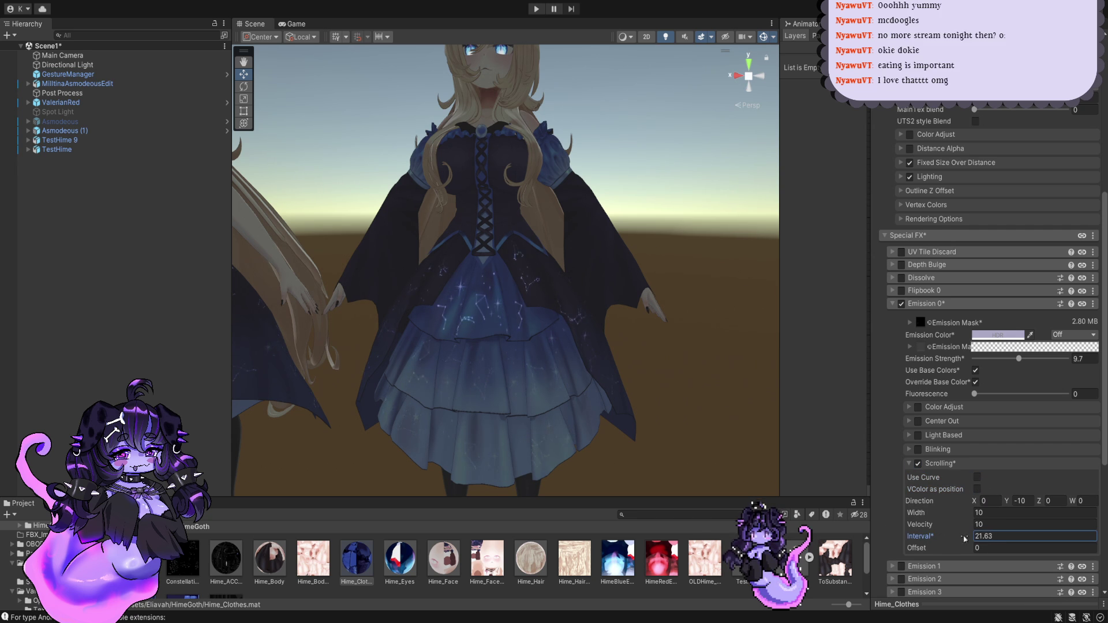
Step: Set the scroll Width to 21.9, Velocity to 4.1 and Interval to 35.3
scroll(589, 391, "down", 2)
scroll(589, 390, "down", 2)
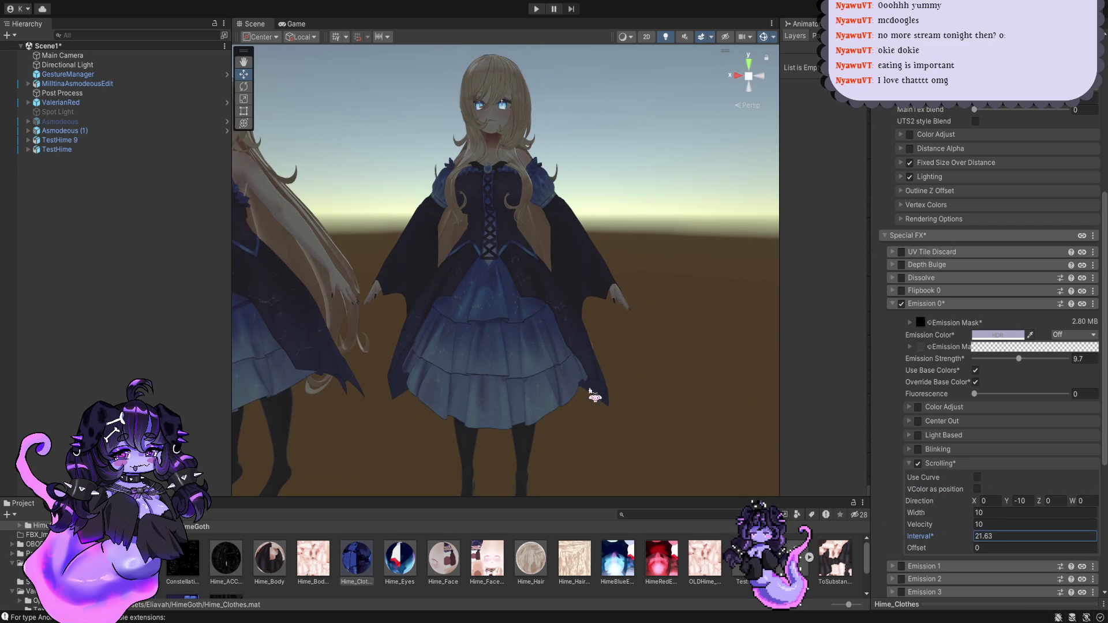
scroll(588, 391, "down", 2)
scroll(640, 407, "down", 3)
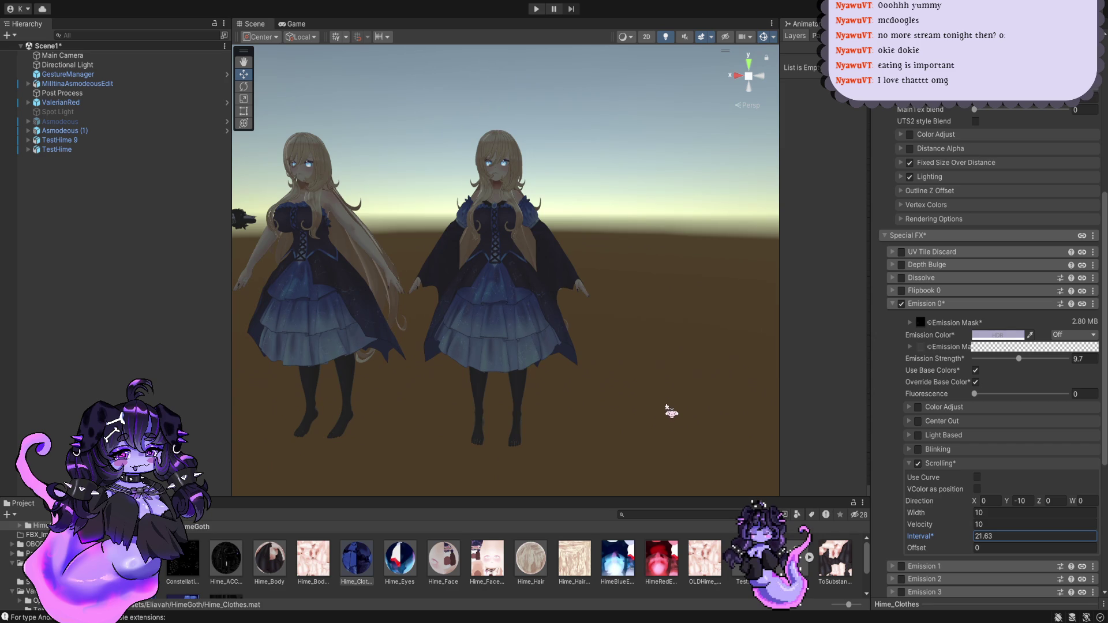
scroll(673, 388, "up", 3)
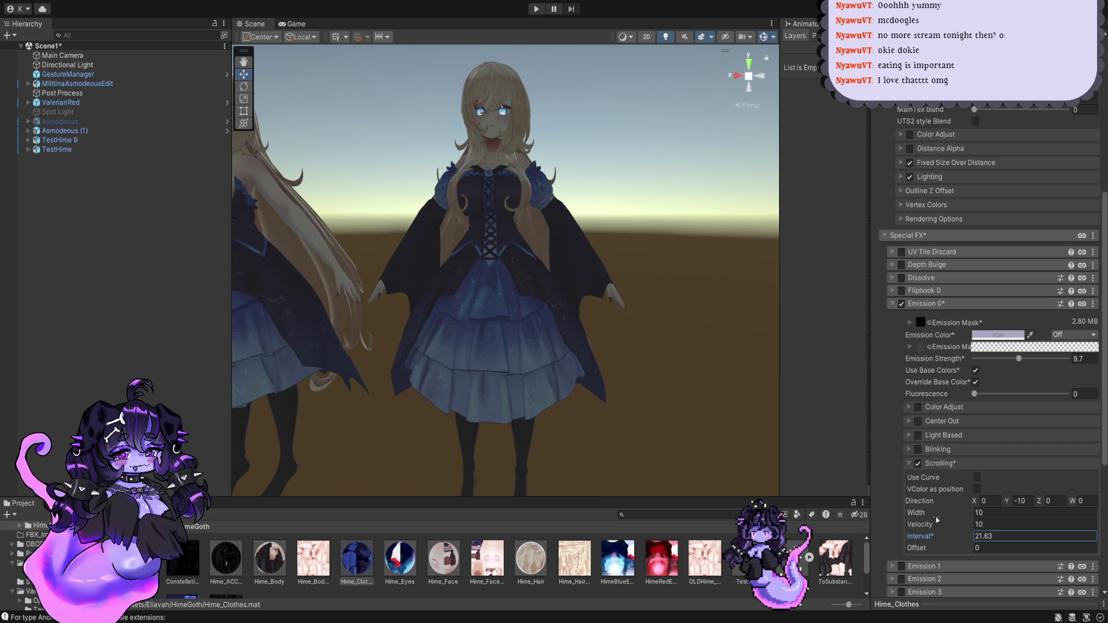
left_click_drag(923, 513, 969, 515)
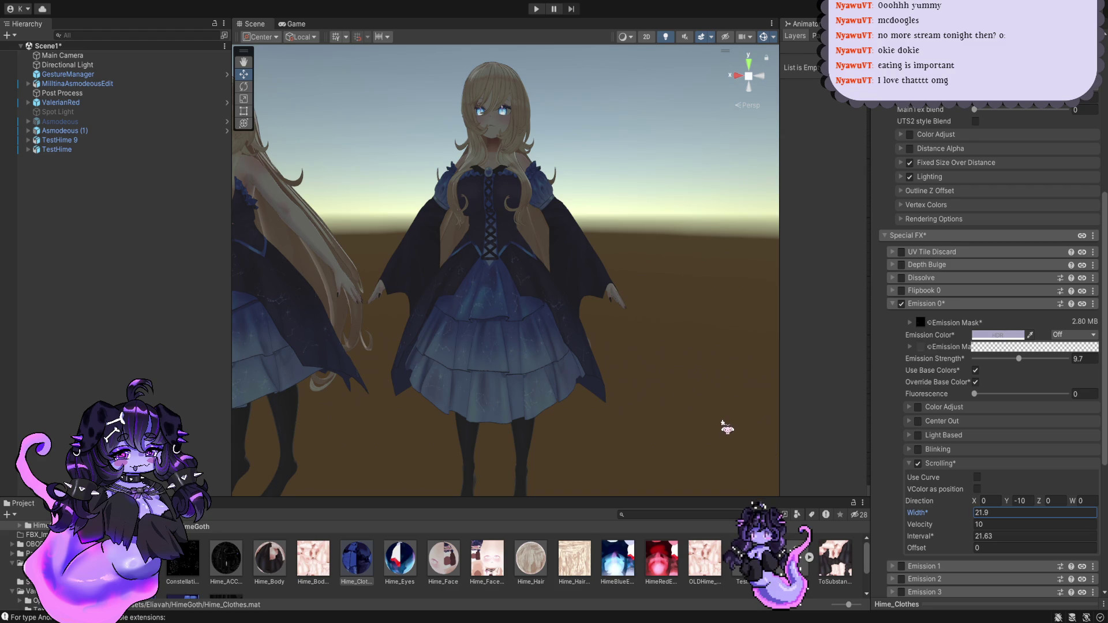
left_click(920, 525)
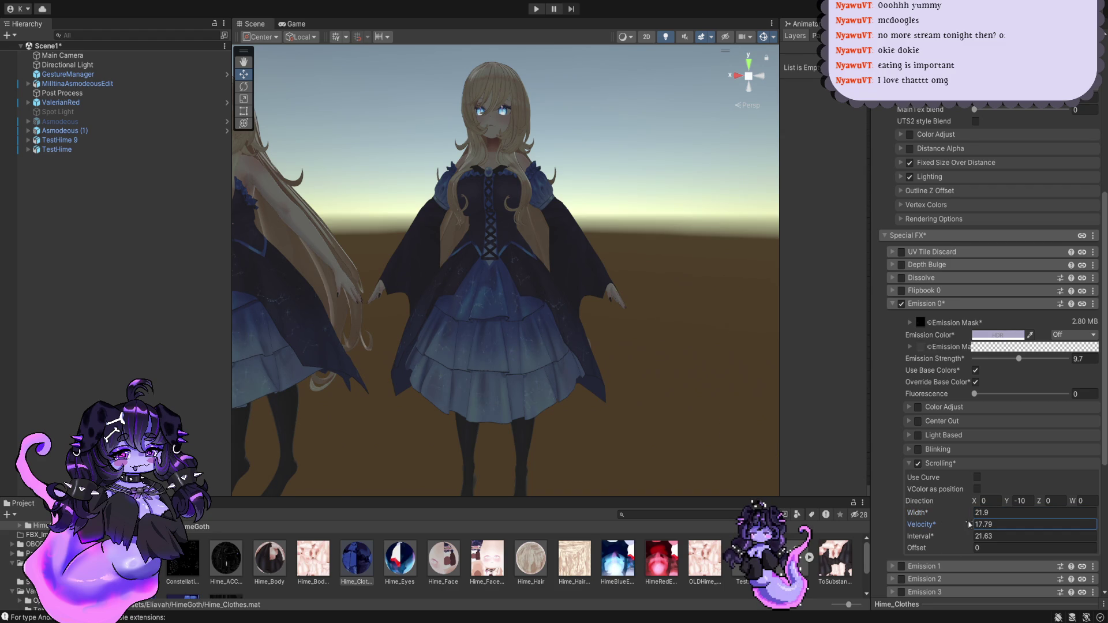
left_click_drag(923, 536, 858, 530)
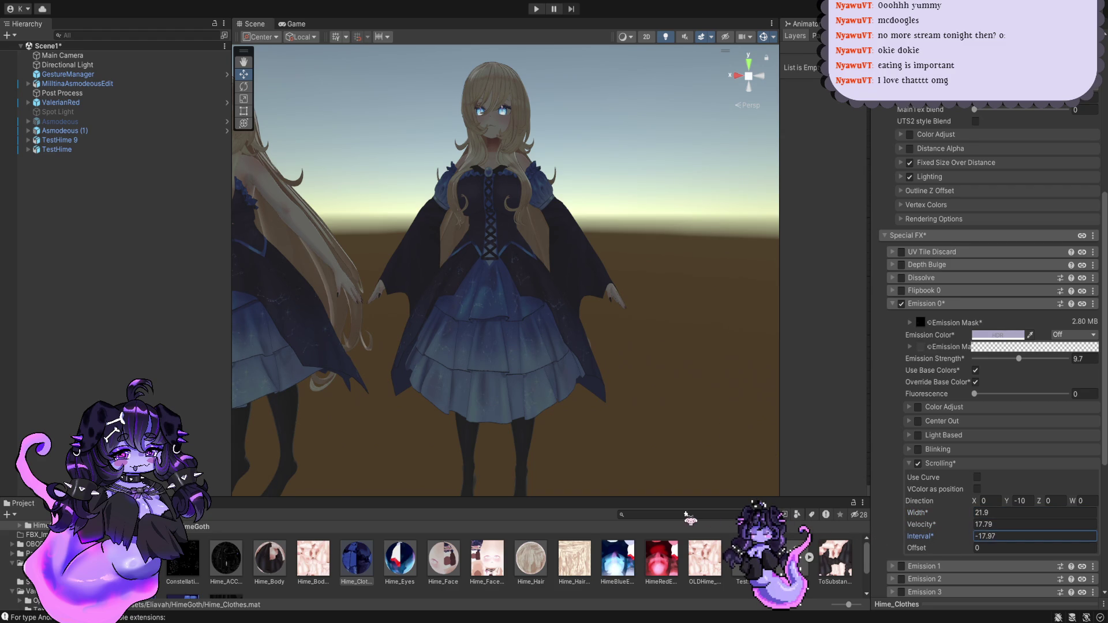
left_click_drag(859, 529, 912, 551)
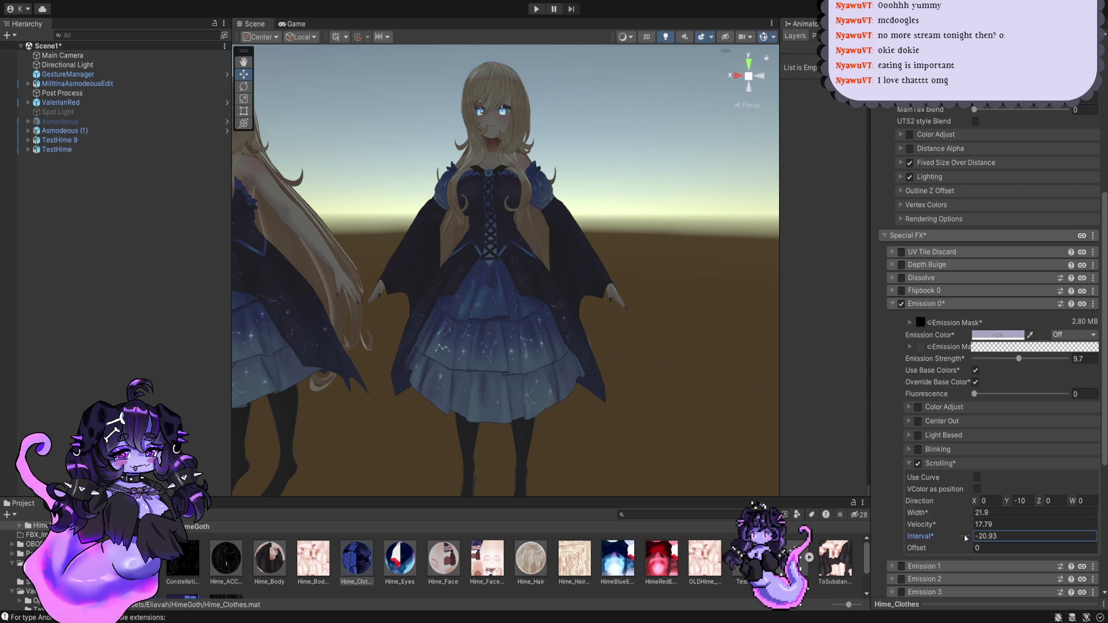
mouse_move(8, 555)
left_mouse_down()
mouse_move(912, 539)
mouse_move(872, 530)
left_mouse_up()
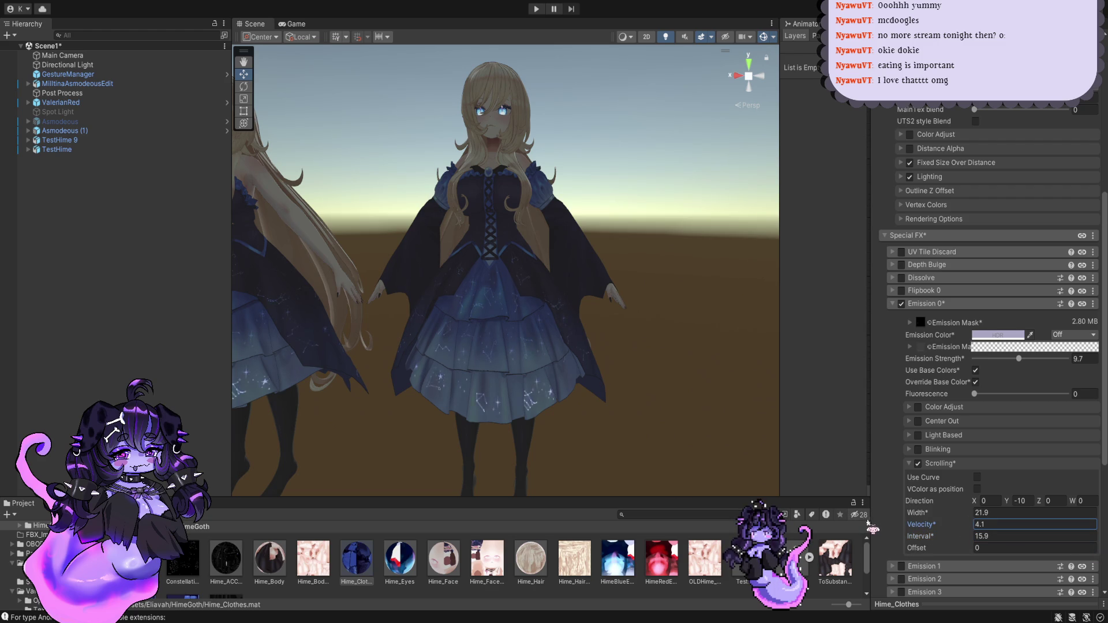
left_click(977, 536)
type("13.8")
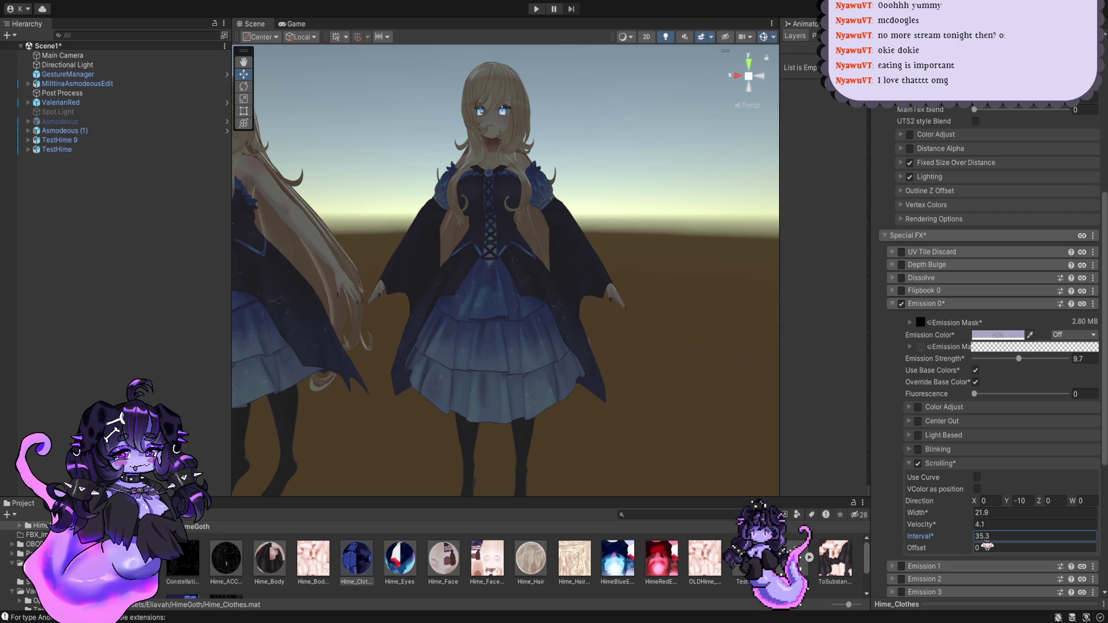
scroll(722, 461, "up", 2)
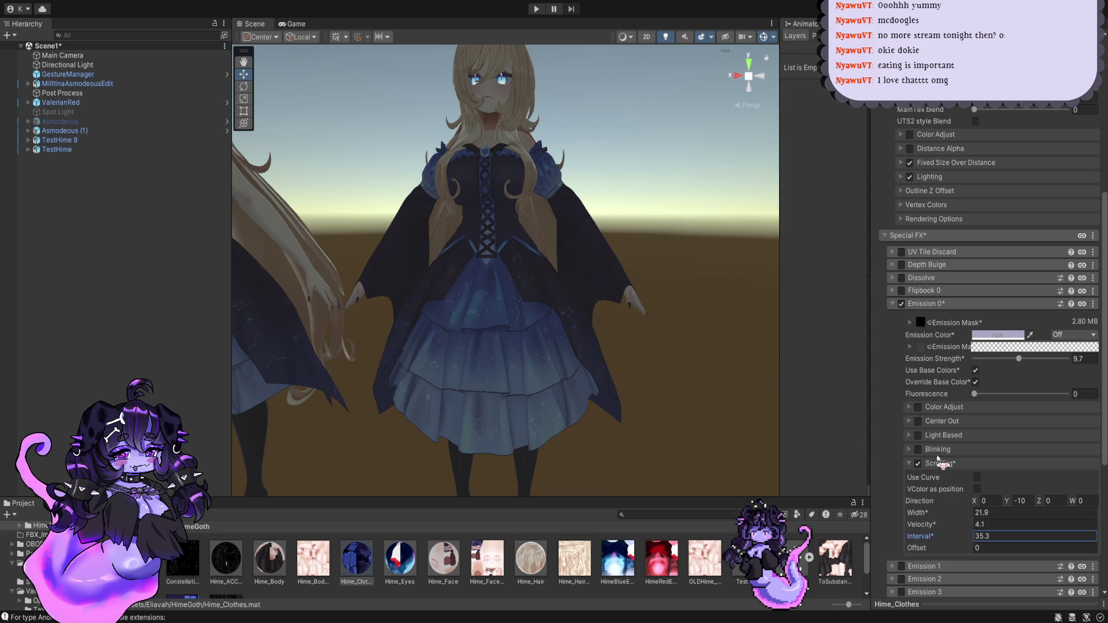
Step: Try Center Out flow at rising speed with scrolling off, then disable Center Out
left_click(918, 421)
left_click(918, 478)
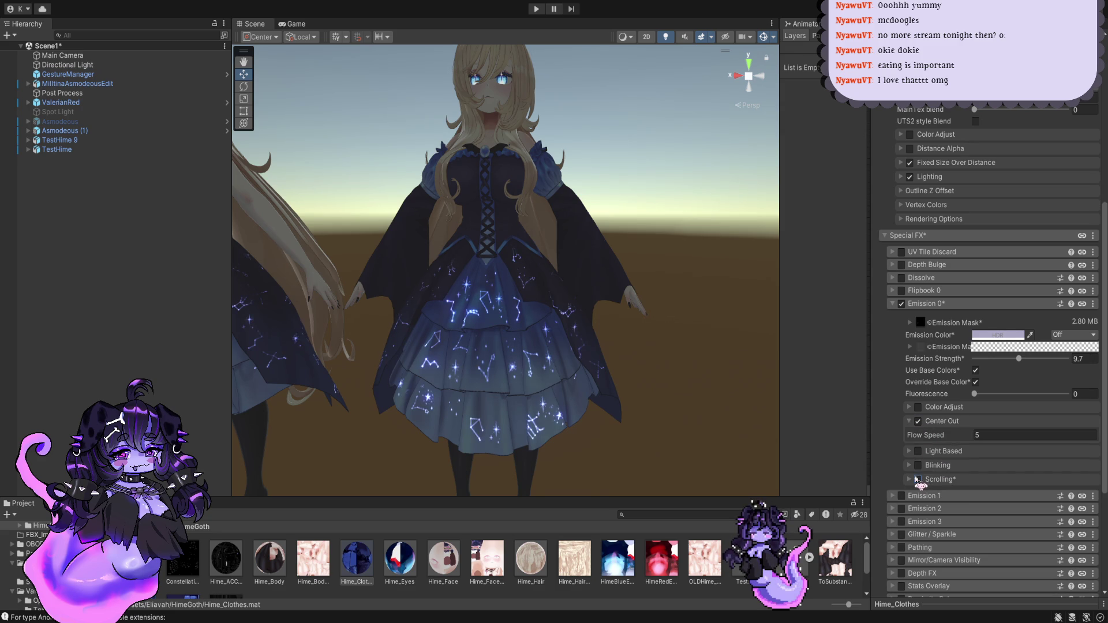
left_click_drag(946, 435, 1063, 449)
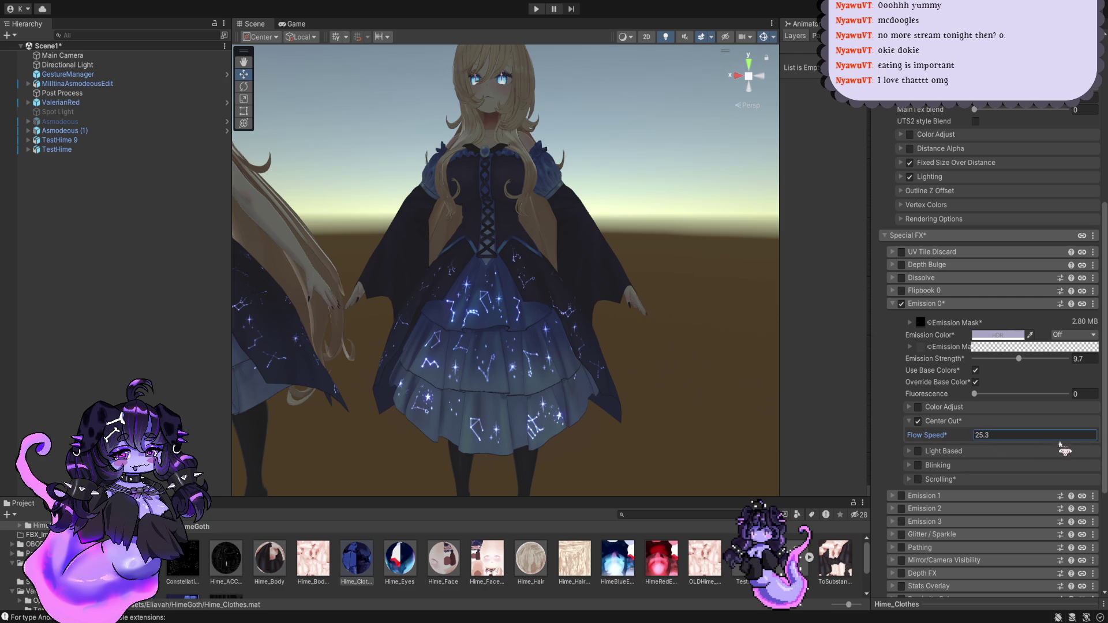
left_click_drag(287, 457, 674, 460)
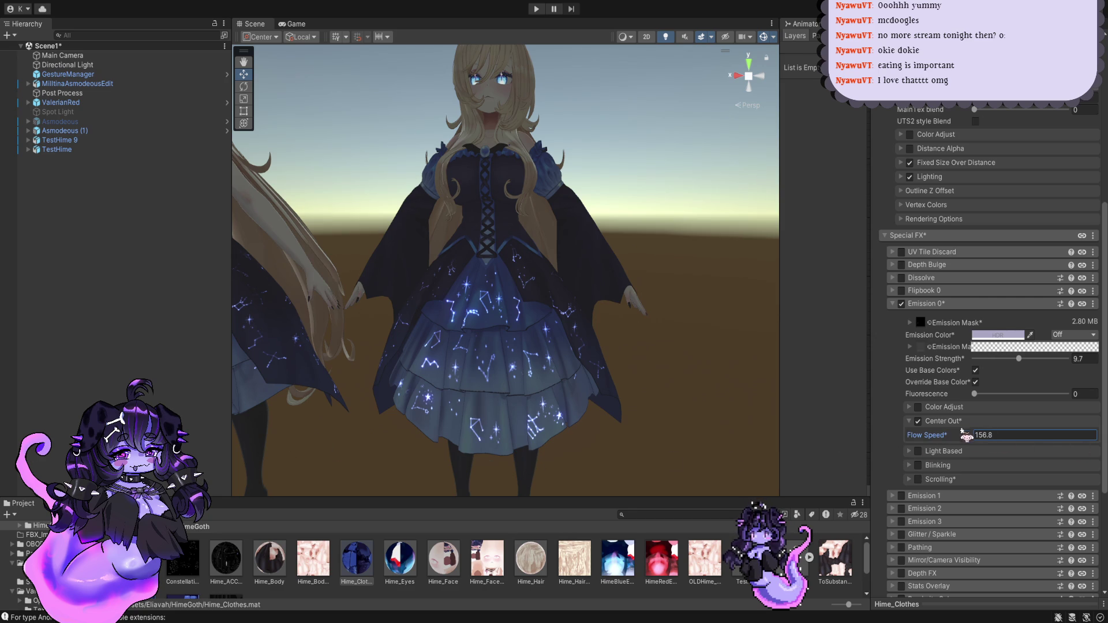
left_click(922, 421)
Step: Trial Color Adjust hue shift, saturation, HSV space and Hue Select, then switch it off
left_click(917, 407)
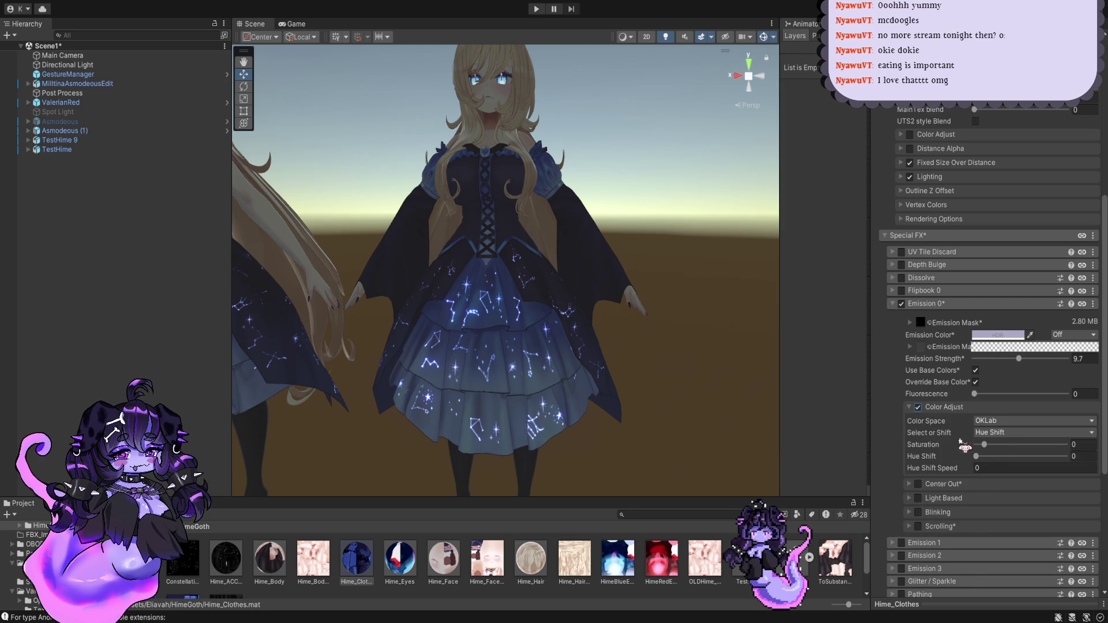
mouse_move(991, 451)
left_mouse_down()
mouse_move(1025, 456)
mouse_move(1010, 444)
left_mouse_up()
mouse_move(934, 468)
left_mouse_down()
mouse_move(1037, 471)
mouse_move(1016, 475)
left_mouse_up()
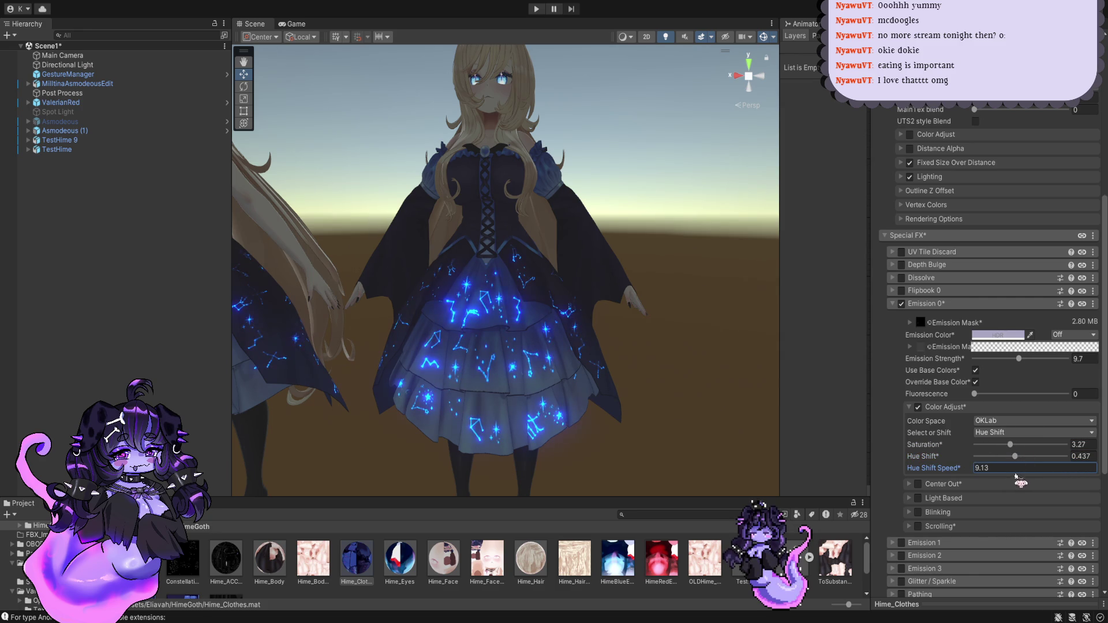
left_click(1018, 421)
left_click(1017, 433)
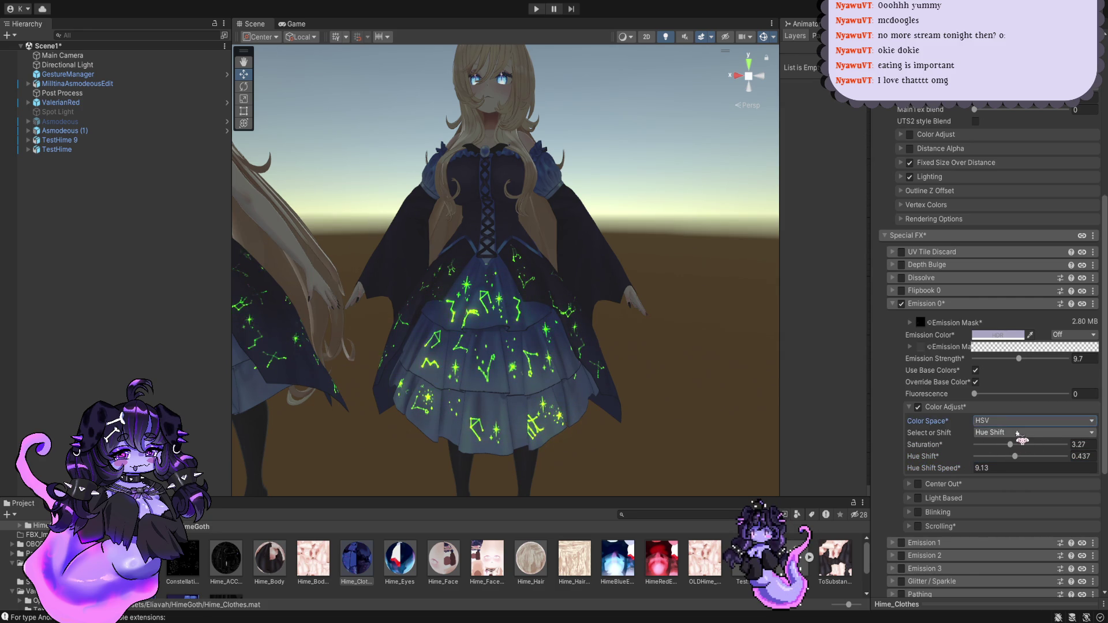
left_click(1032, 448)
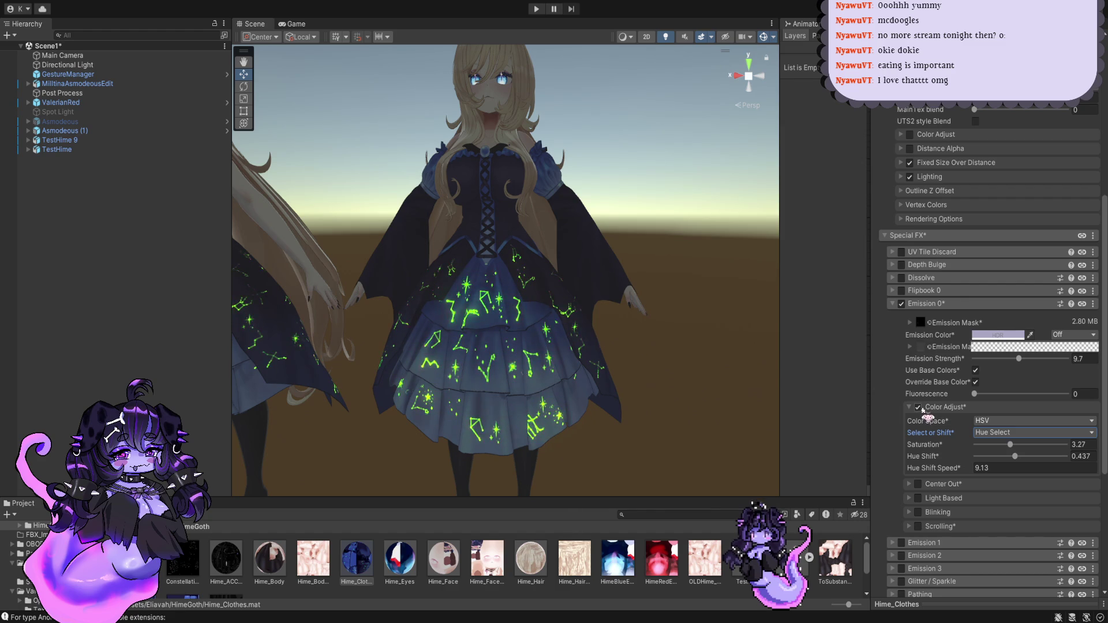
left_click(920, 408)
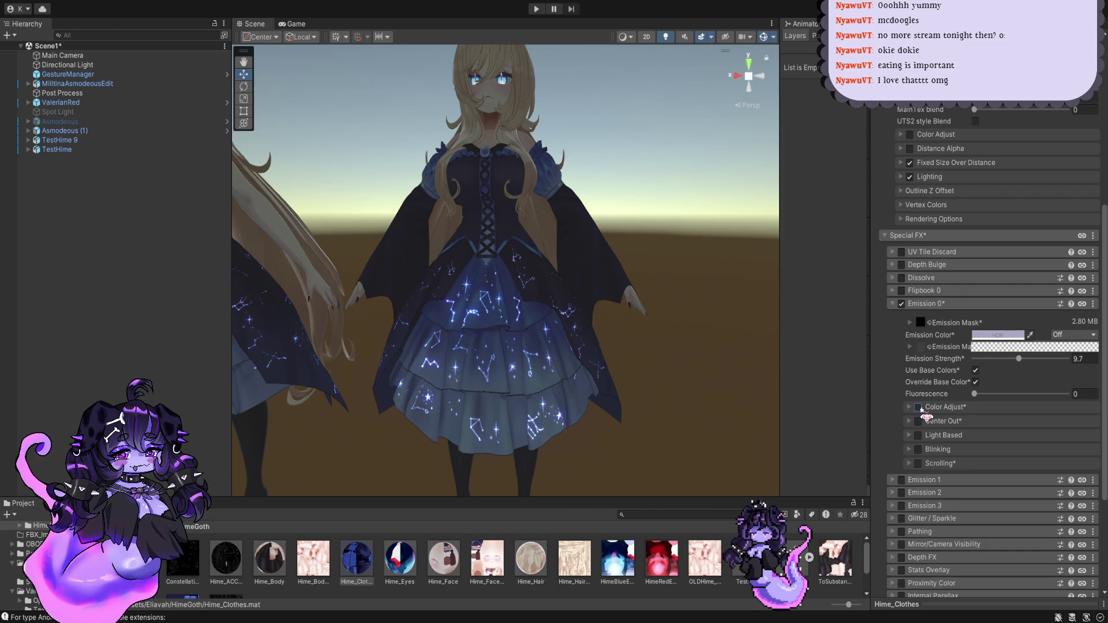
Step: Re-enable Scrolling with Width 41.9, Velocity 9.5 and Interval 23.1
left_click(917, 464)
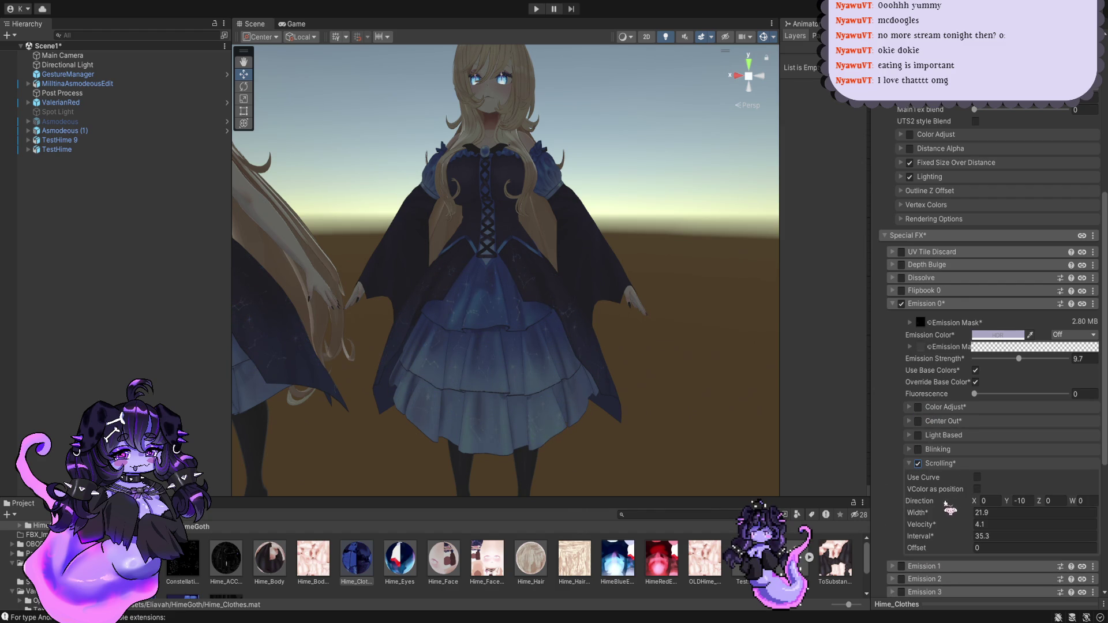
left_click_drag(930, 513, 898, 536)
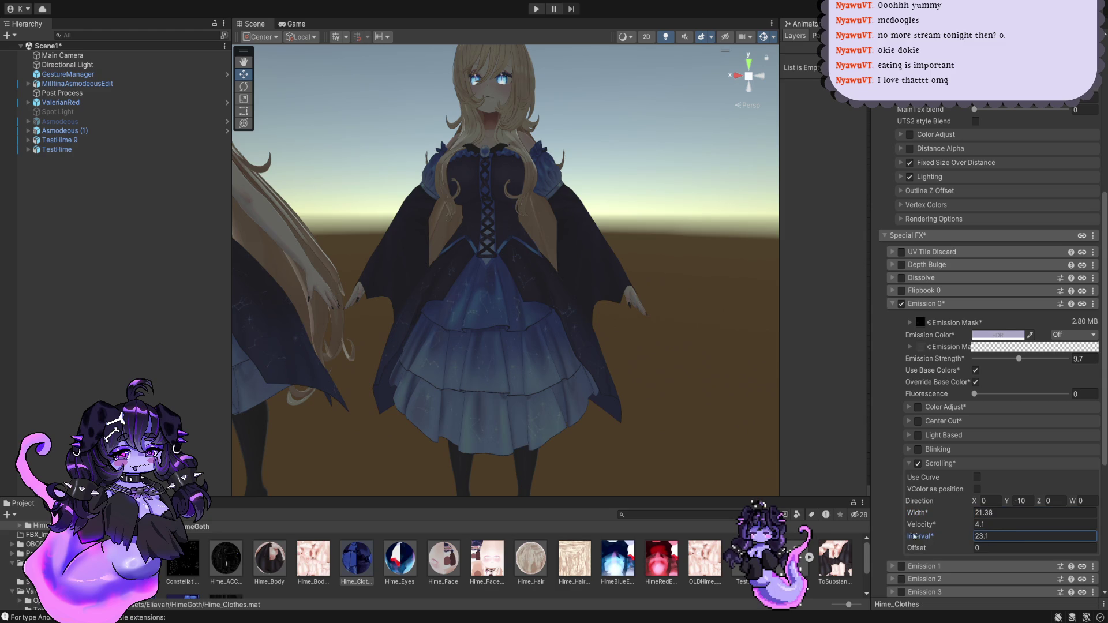
left_click(919, 513)
left_click_drag(913, 513, 940, 515)
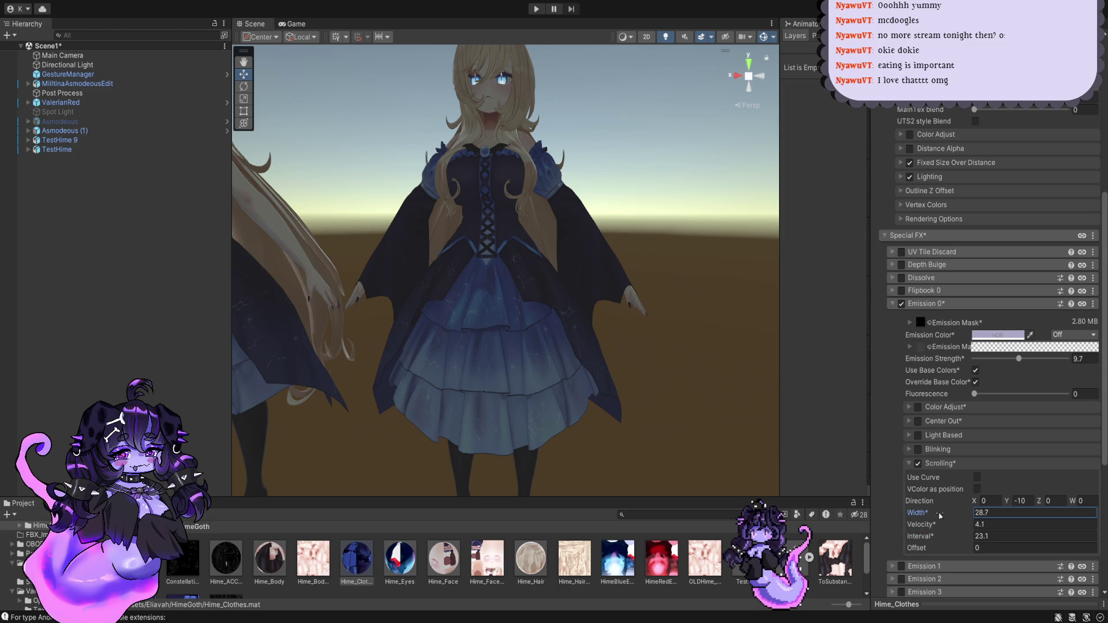
scroll(662, 403, "up", 2)
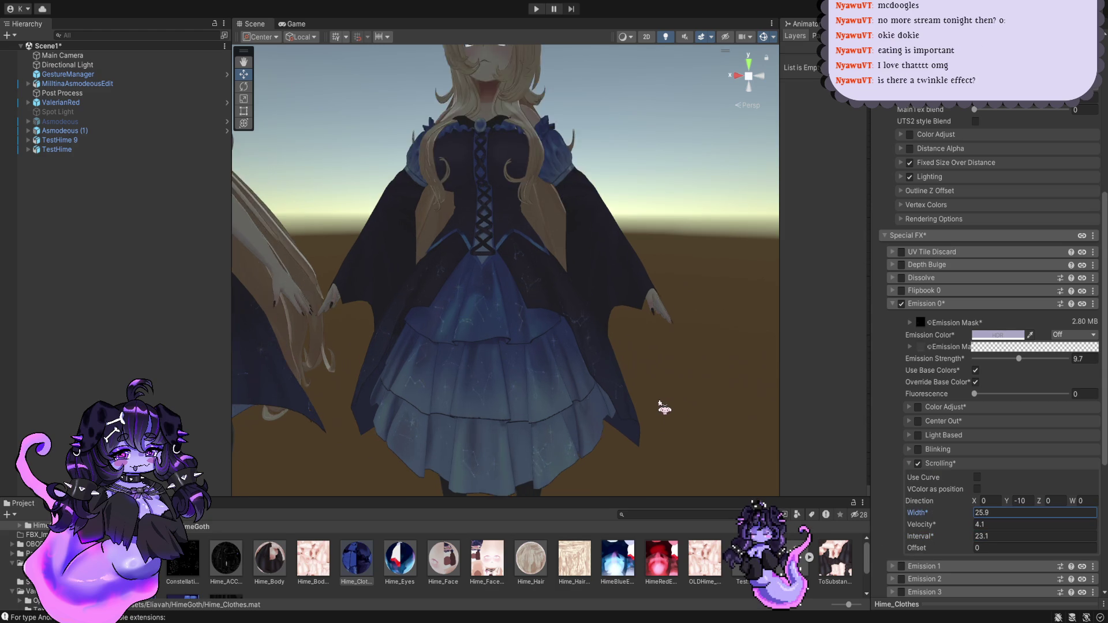
scroll(661, 402, "up", 2)
scroll(662, 403, "down", 2)
scroll(662, 403, "down", 2)
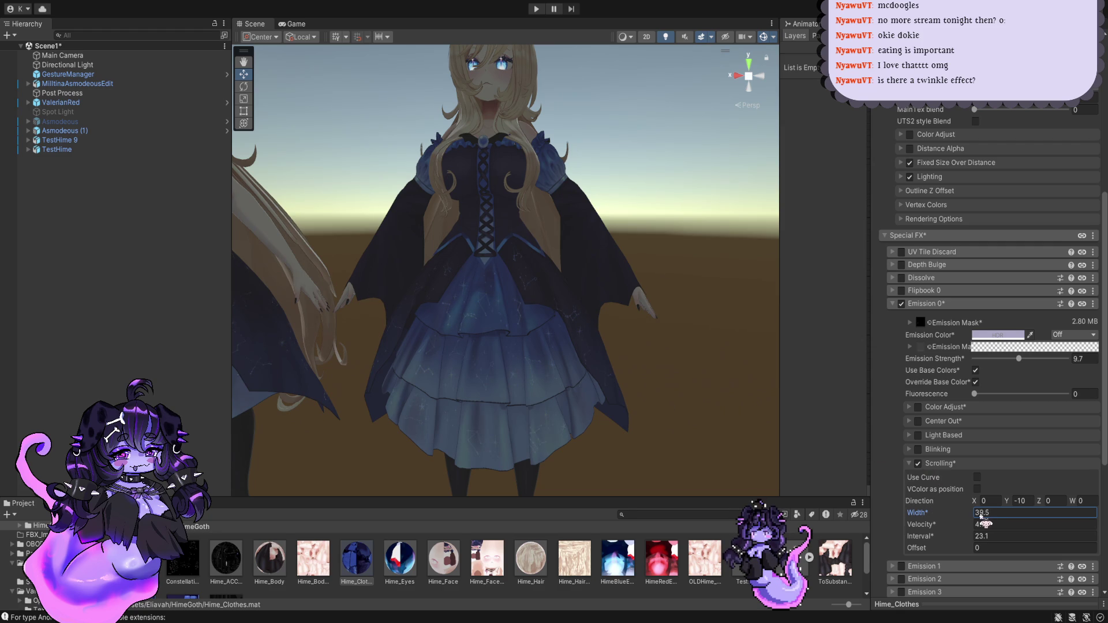
left_click_drag(981, 515, 972, 508)
left_click(935, 525)
type("9.5")
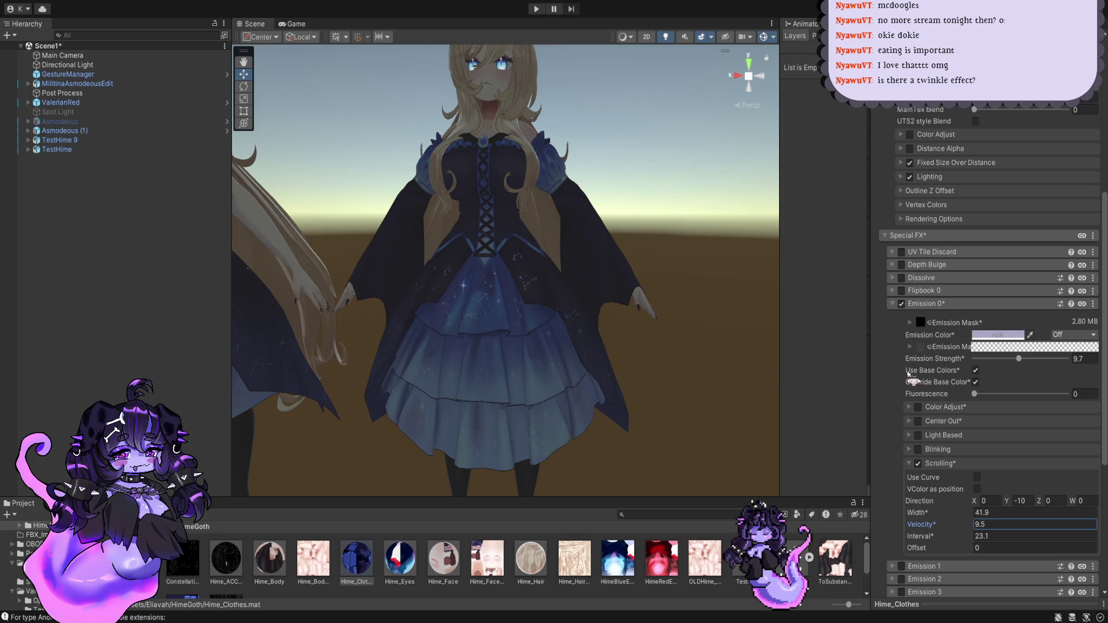
Step: Collapse Emission 0, enable Glitter / Sparkle and reduce it to 1 layer
left_click(900, 305)
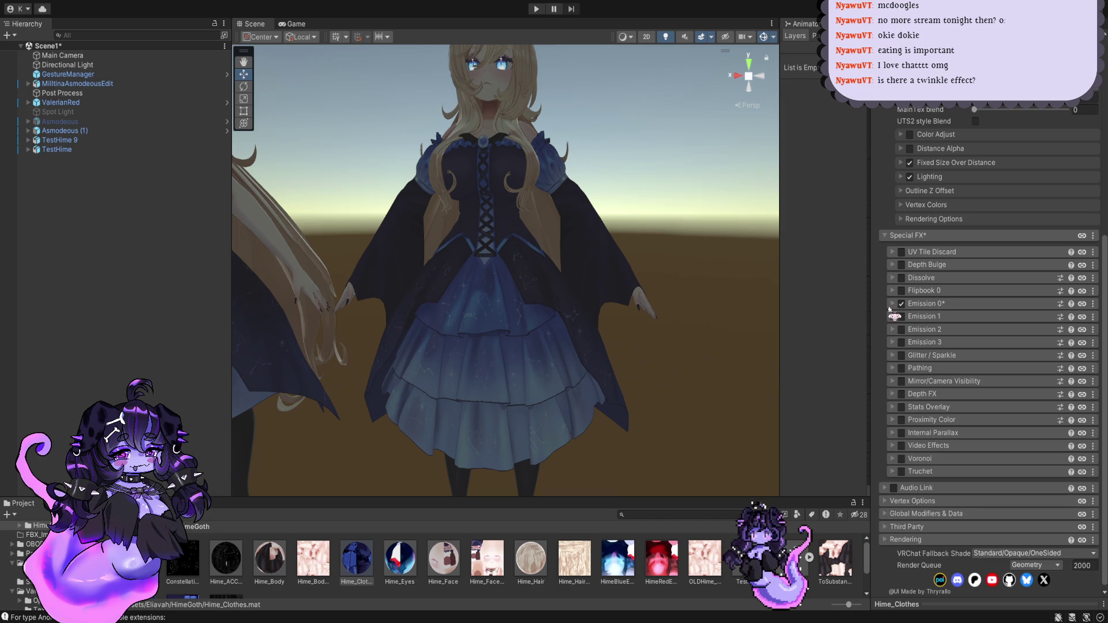
left_click(901, 355)
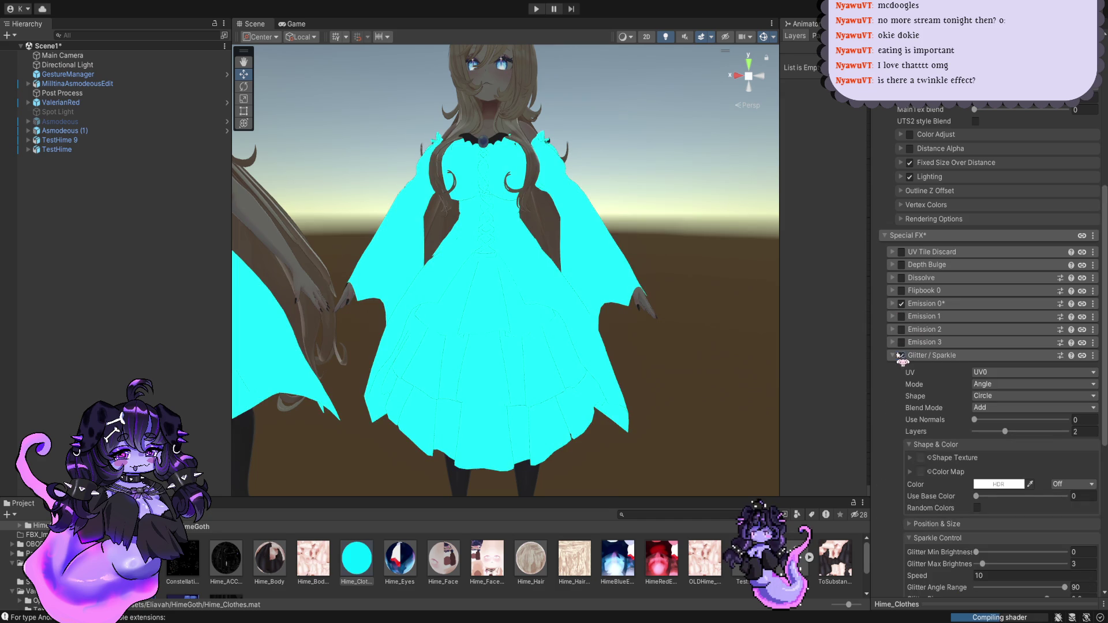
scroll(539, 404, "up", 2)
scroll(538, 405, "up", 2)
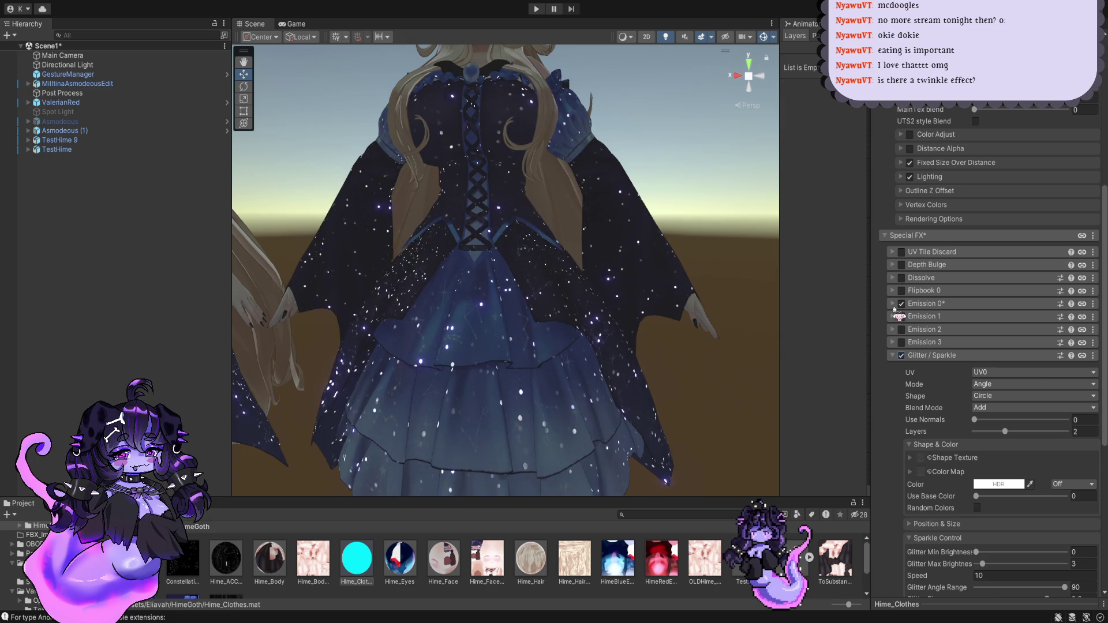
scroll(564, 297, "down", 2)
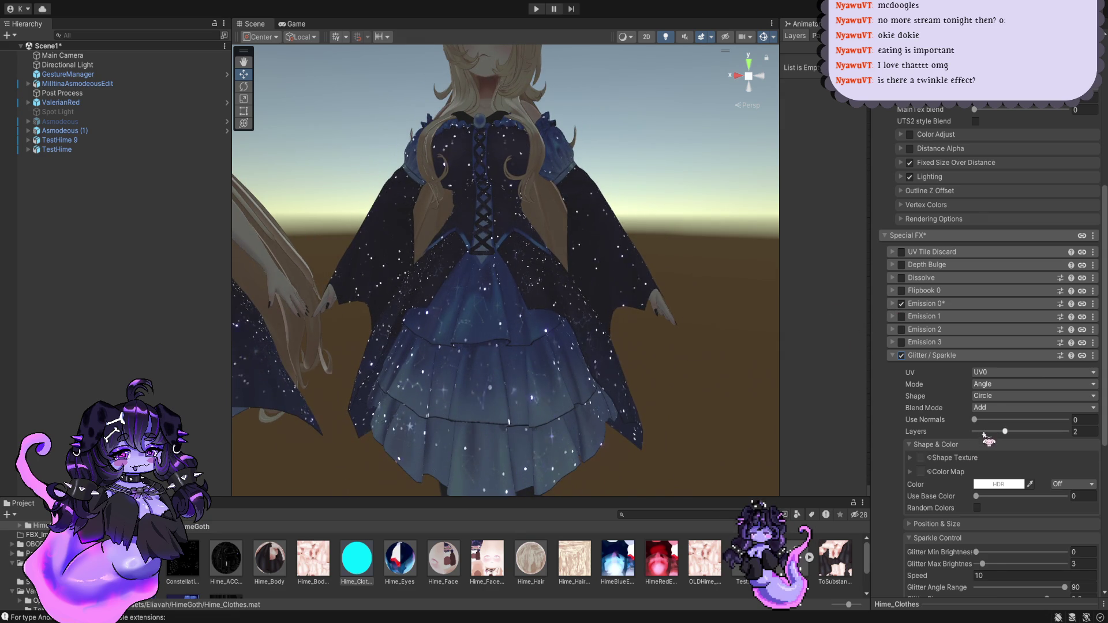
left_click_drag(984, 433, 975, 433)
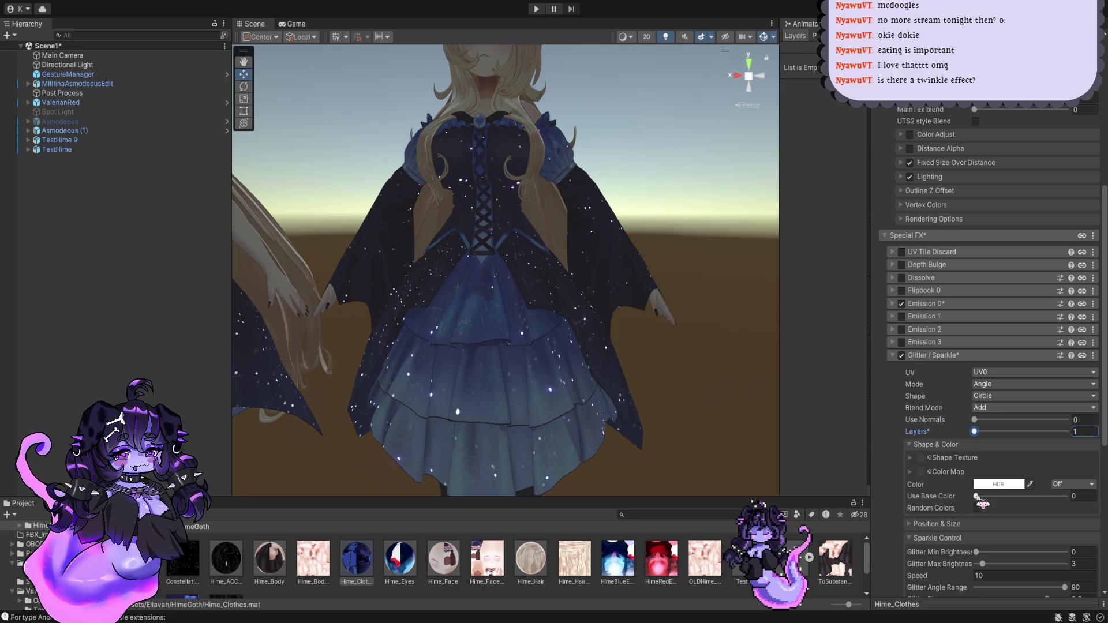
scroll(961, 465, "down", 3)
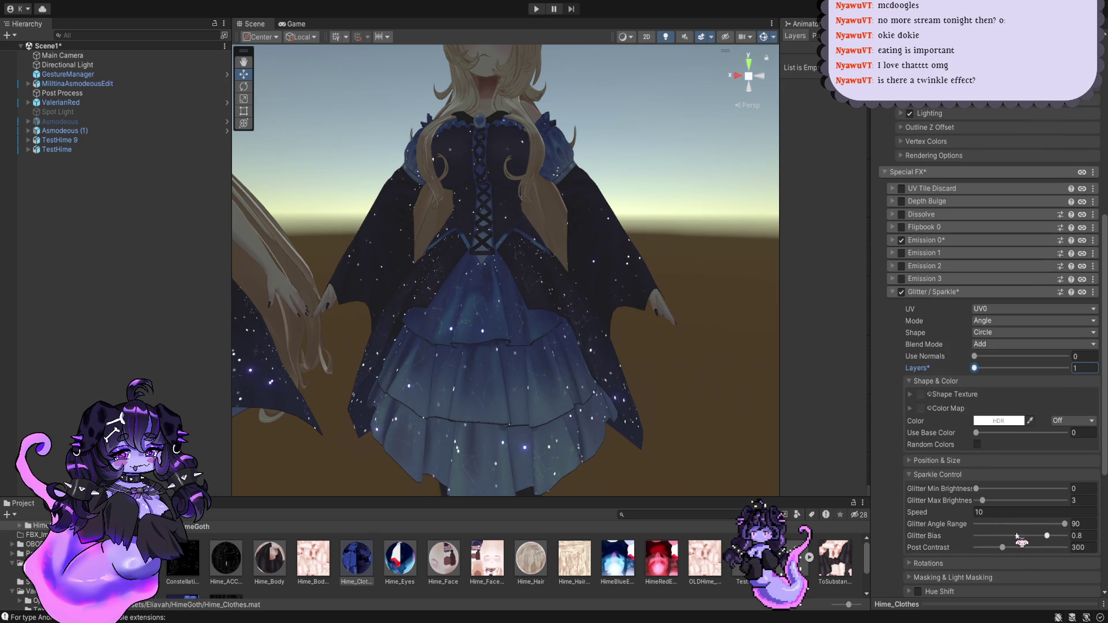
scroll(998, 519, "down", 3)
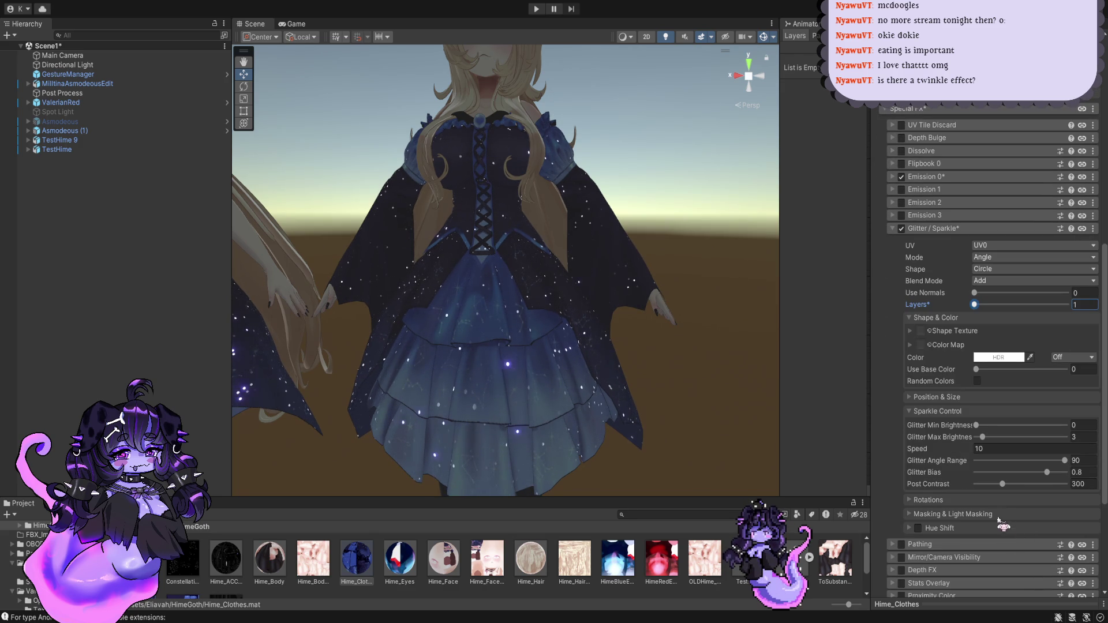
Step: Set Glitter Max Brightness to 4.2, check the masking options, then disable Glitter / Sparkle
left_click(971, 293)
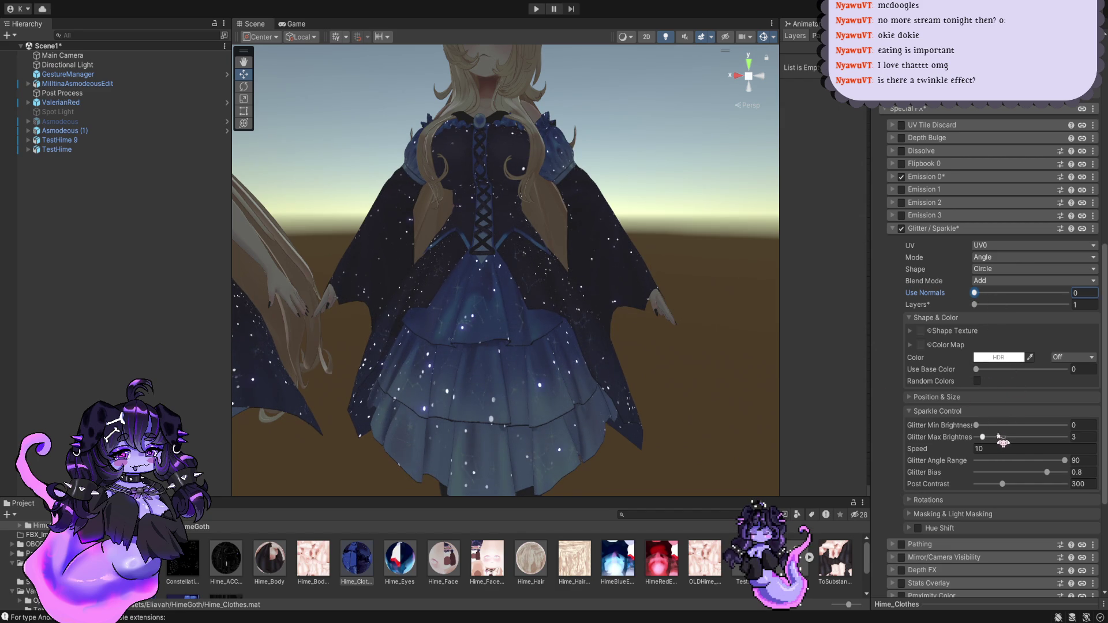
left_click(976, 426)
left_click_drag(983, 438, 985, 437)
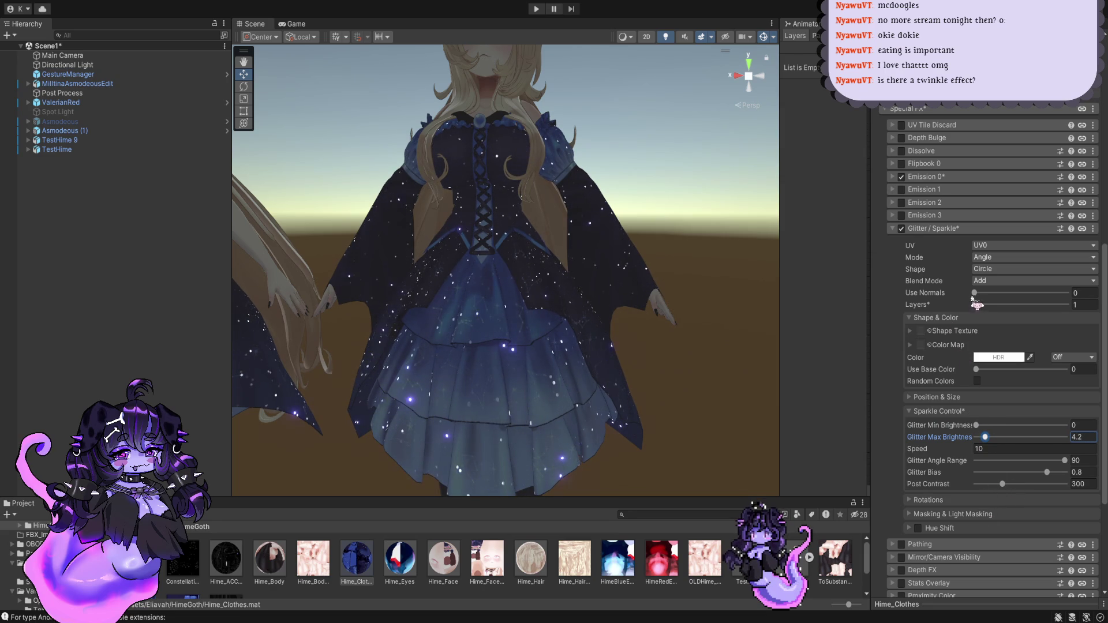
scroll(971, 357, "down", 3)
left_click(973, 418)
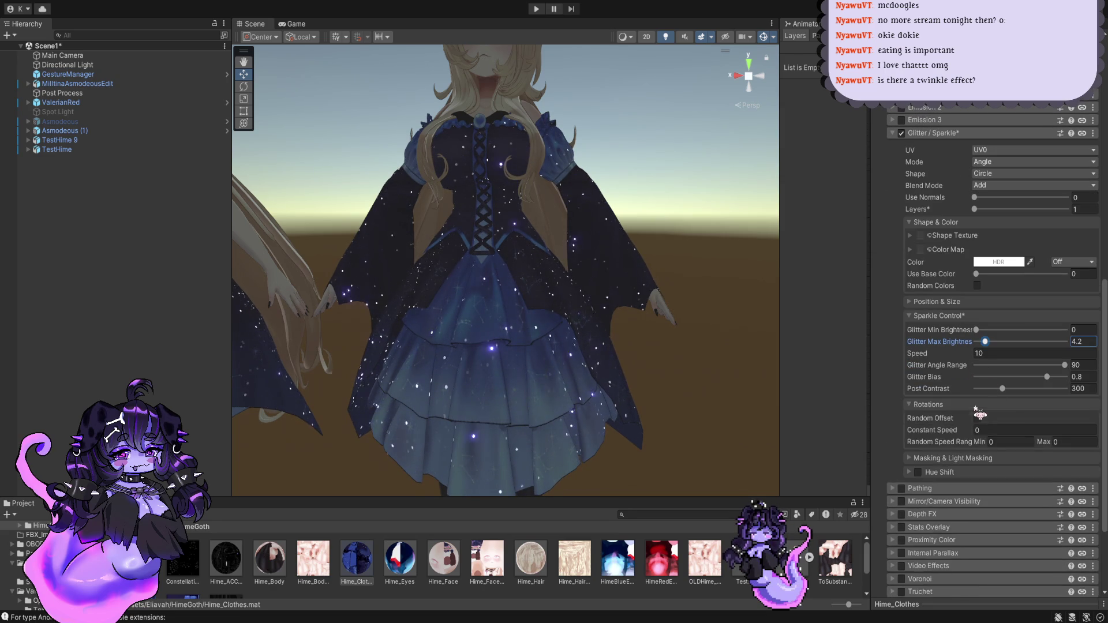
left_click(972, 418)
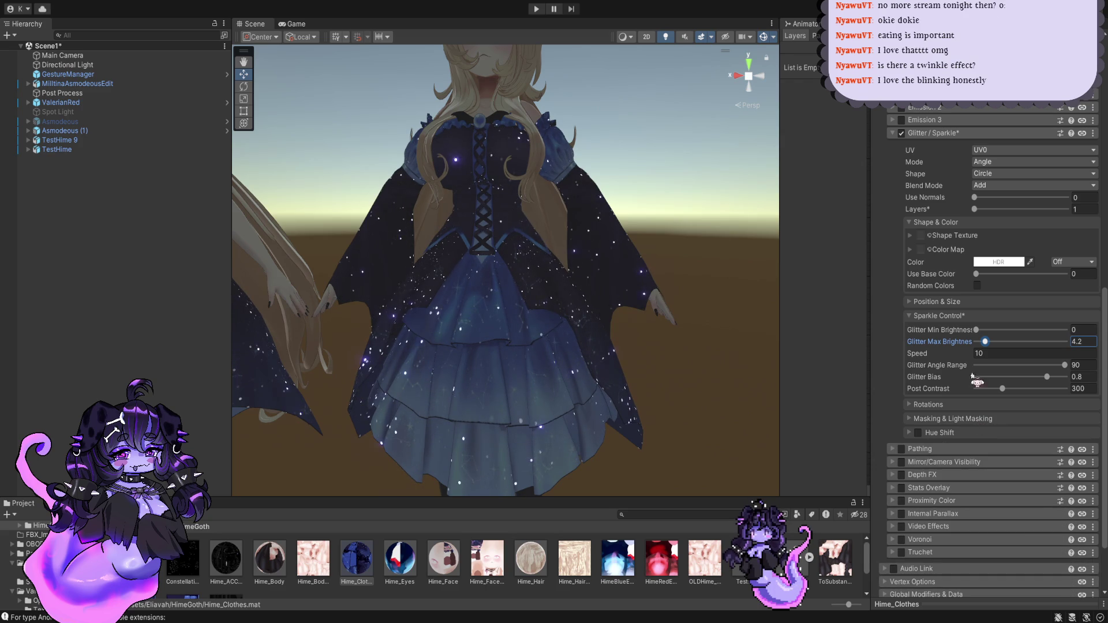
left_click(960, 419)
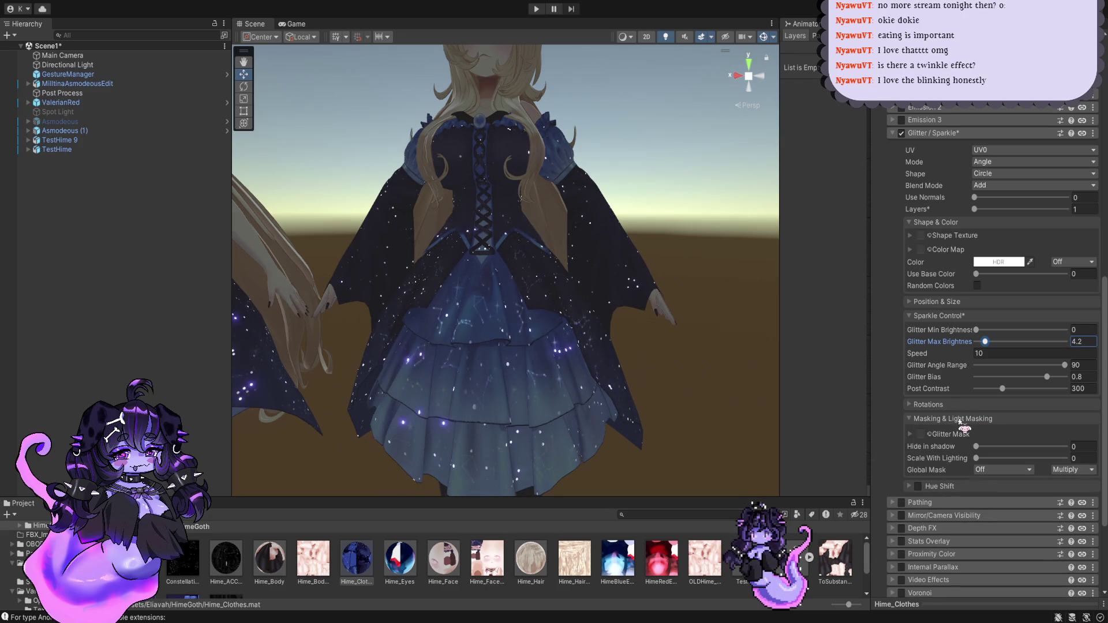
left_click(961, 418)
left_click(901, 133)
Step: Under Emission 0, turn on constellation blinking and turn off emission scrolling
left_click(923, 133)
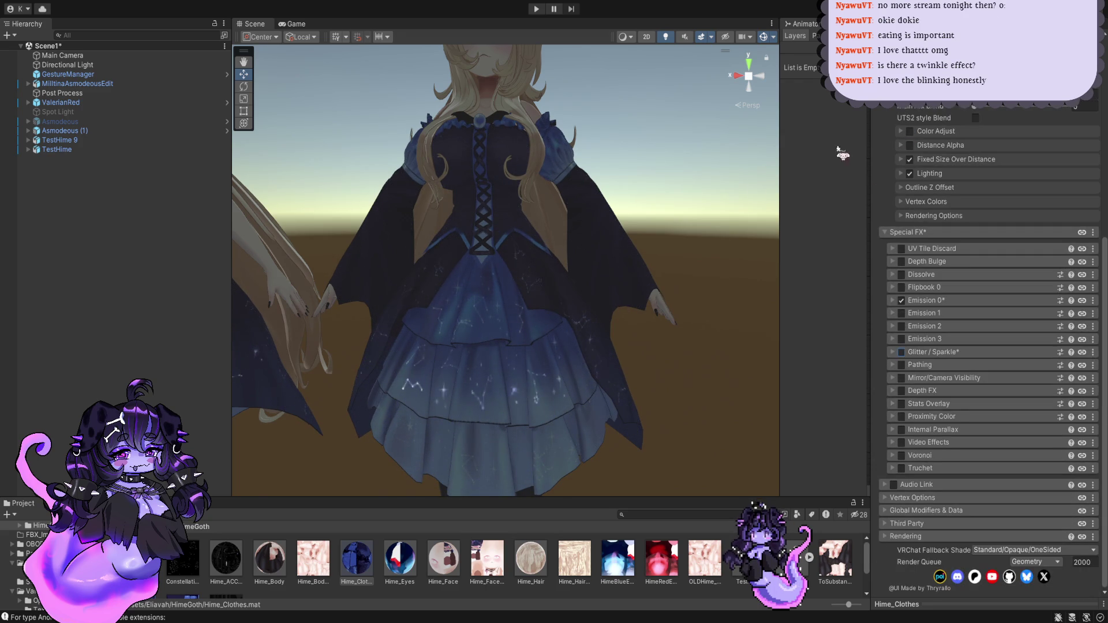
left_click(942, 301)
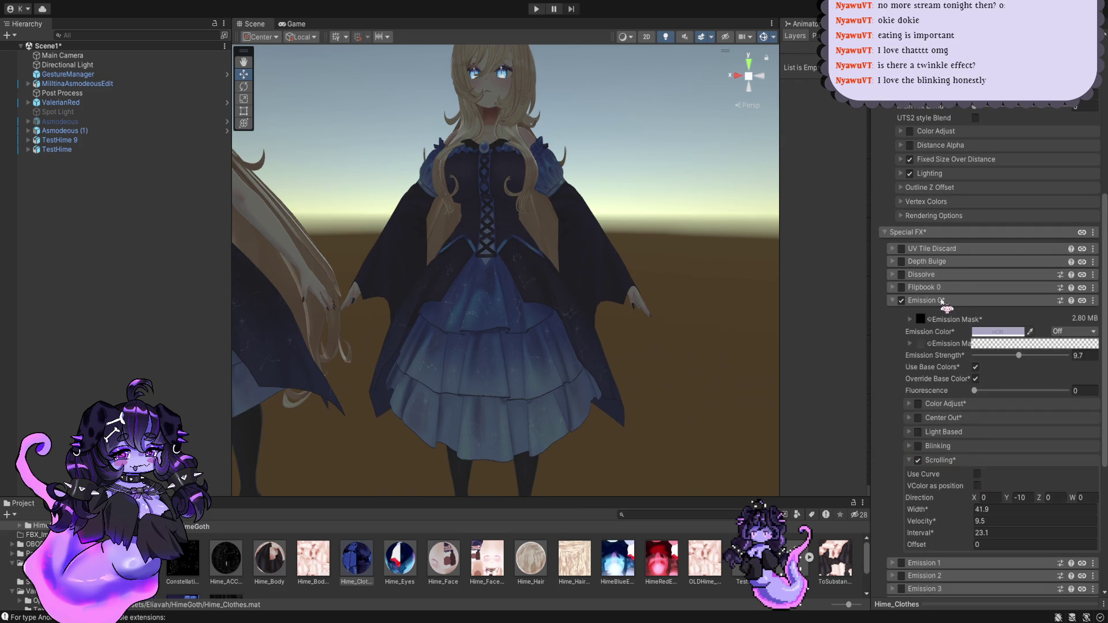
scroll(947, 355, "down", 3)
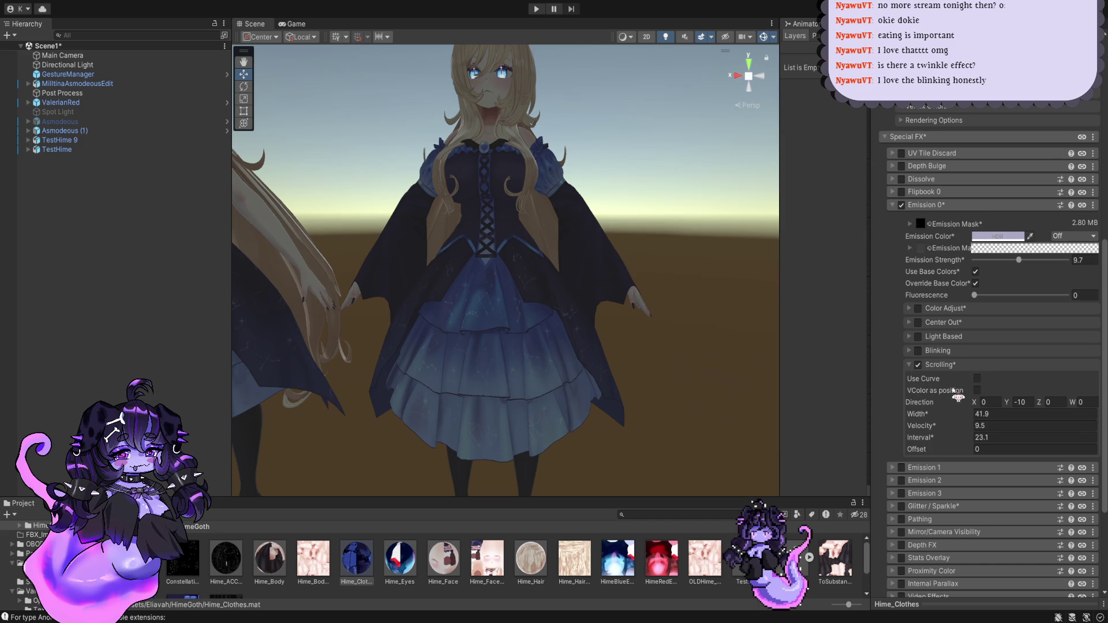
left_click(917, 350)
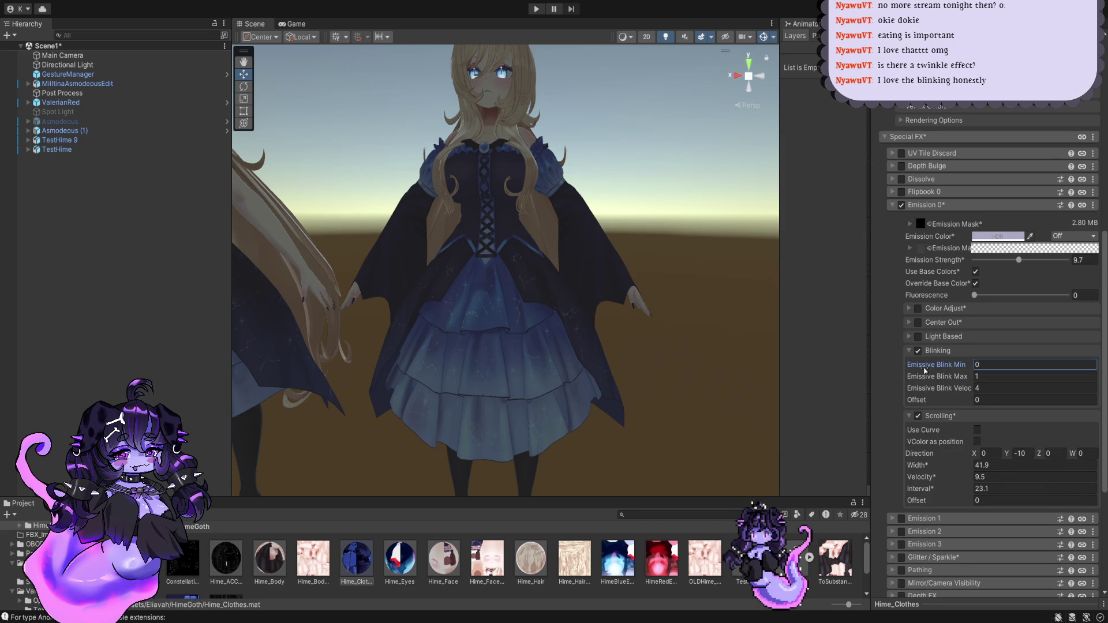
left_click(918, 416)
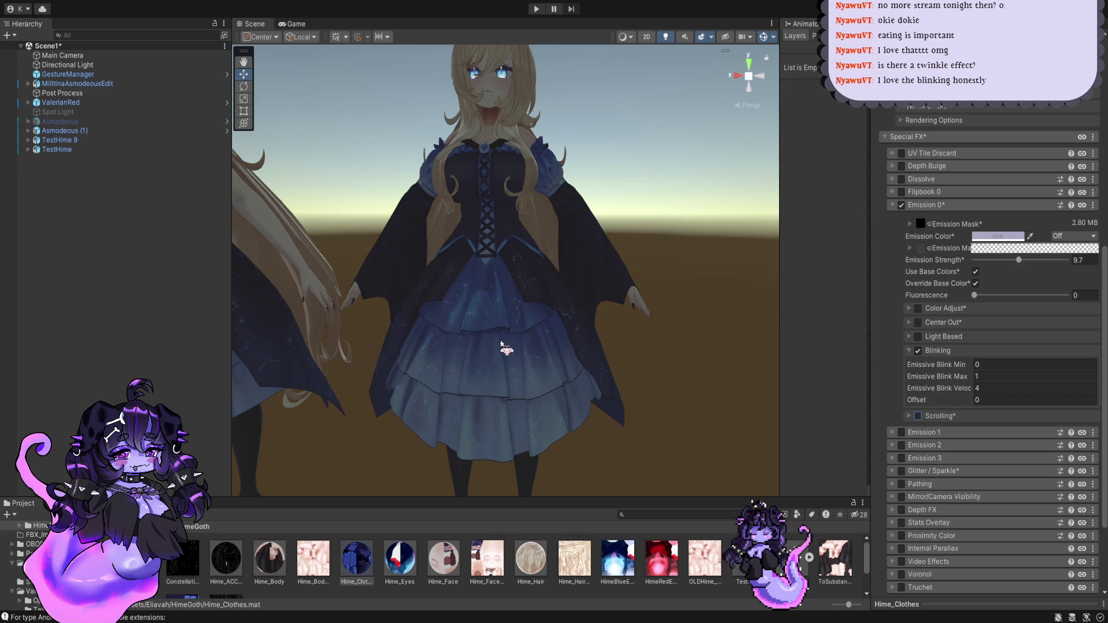
Step: Set Emissive Blink Min 0.5, Blink Max 2.14 and Blink Velocity 2.52
scroll(519, 349, "up", 2)
scroll(521, 350, "down", 2)
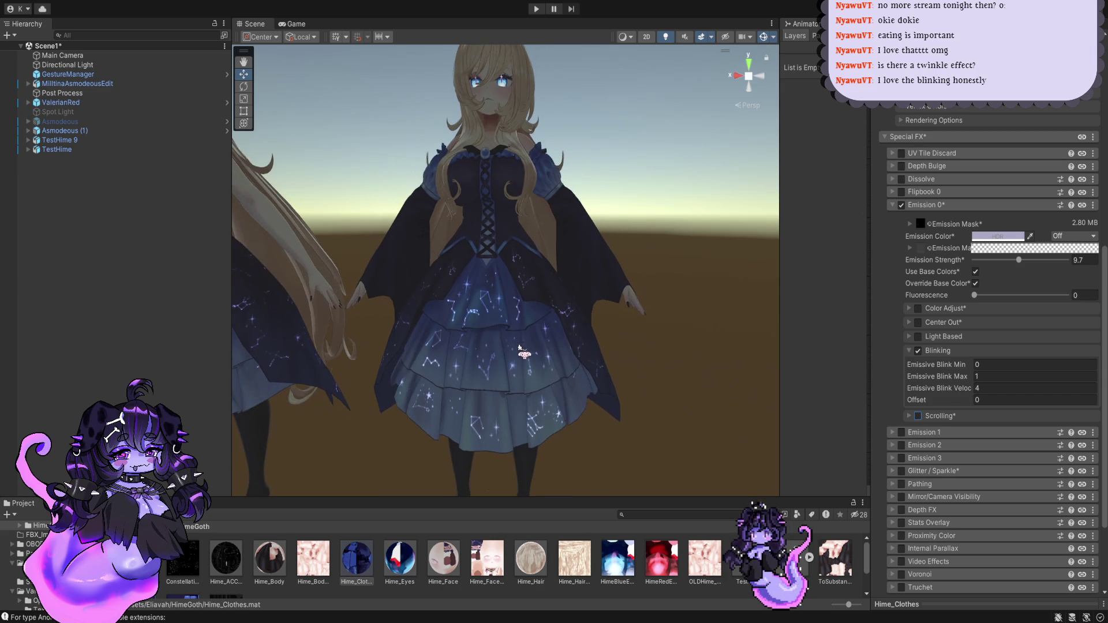
scroll(598, 366, "up", 1)
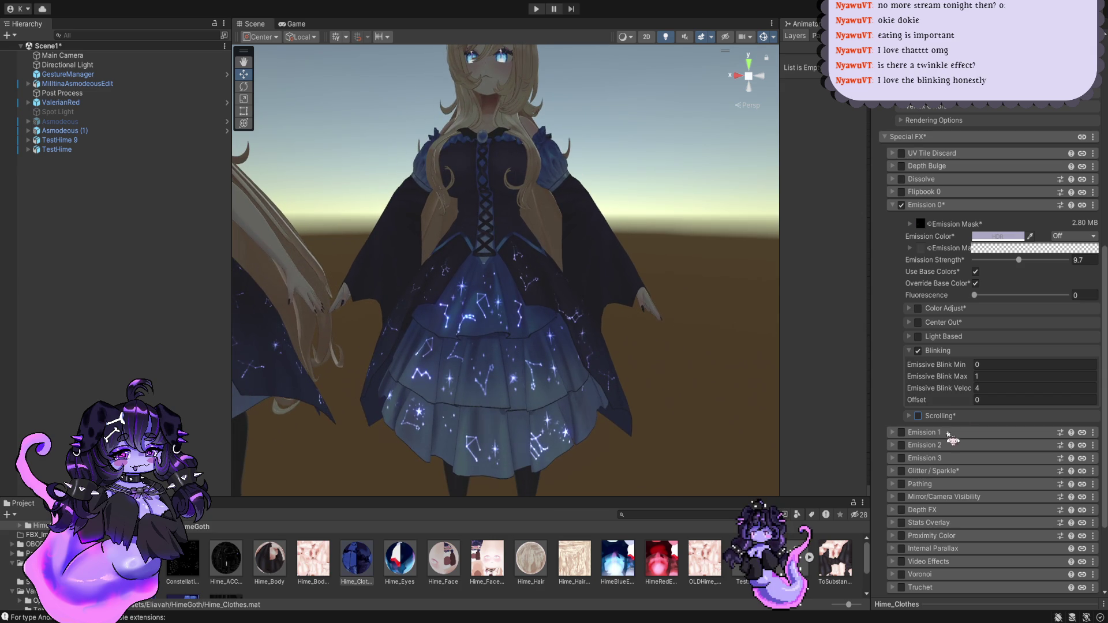
left_click_drag(975, 391, 1009, 393)
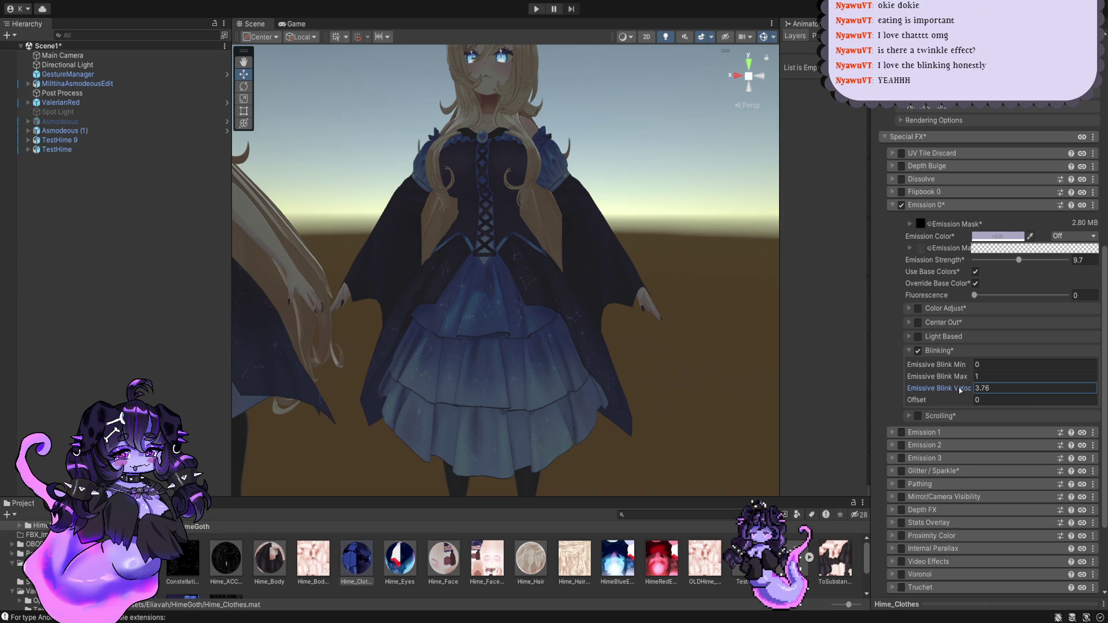
mouse_move(955, 379)
left_mouse_down()
mouse_move(983, 378)
mouse_move(968, 379)
left_mouse_up()
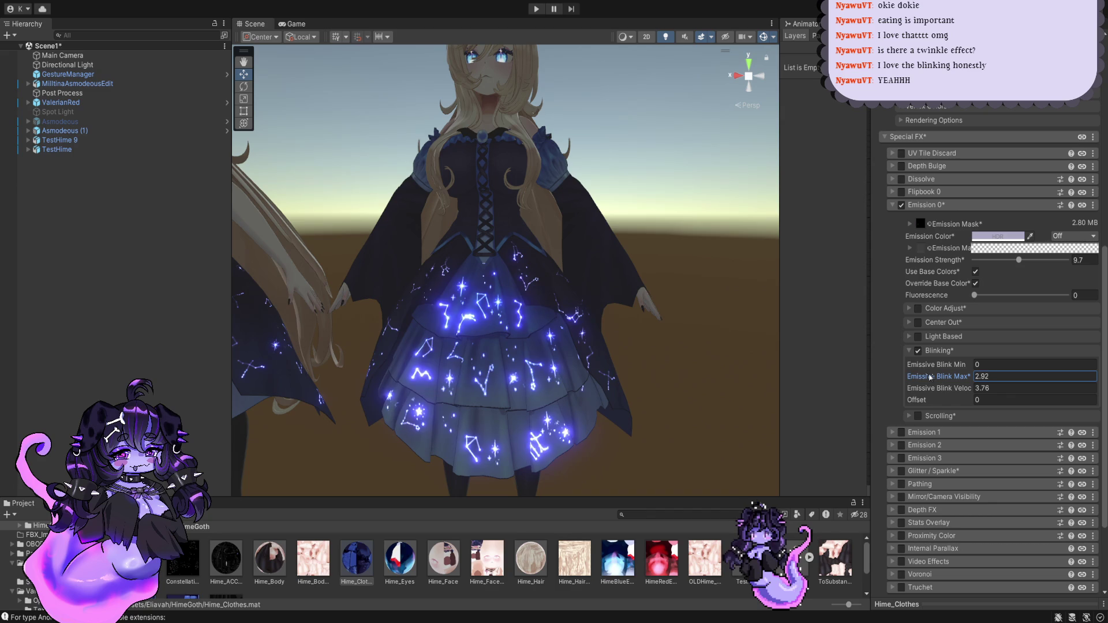
mouse_move(931, 377)
left_mouse_down()
mouse_move(916, 377)
mouse_move(948, 367)
left_mouse_up()
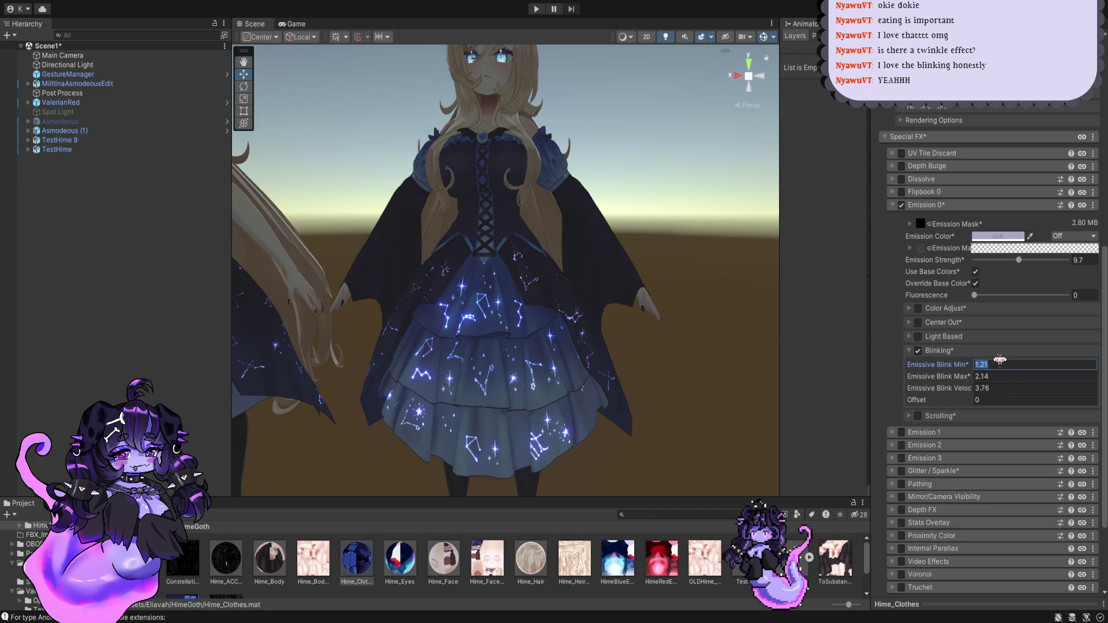
type("0")
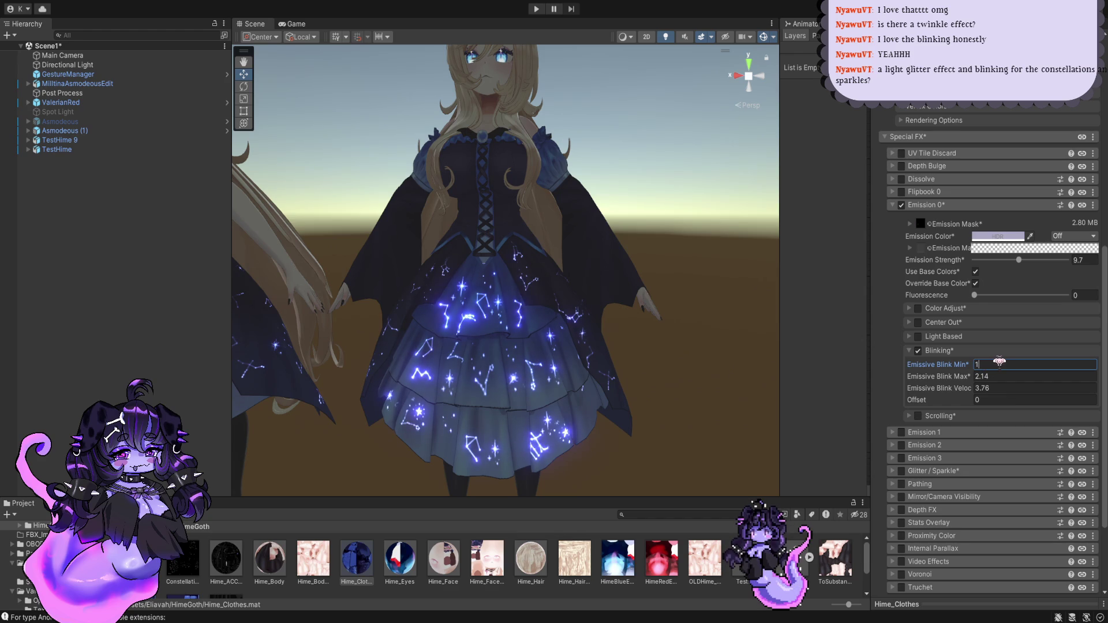
scroll(505, 323, "down", 2)
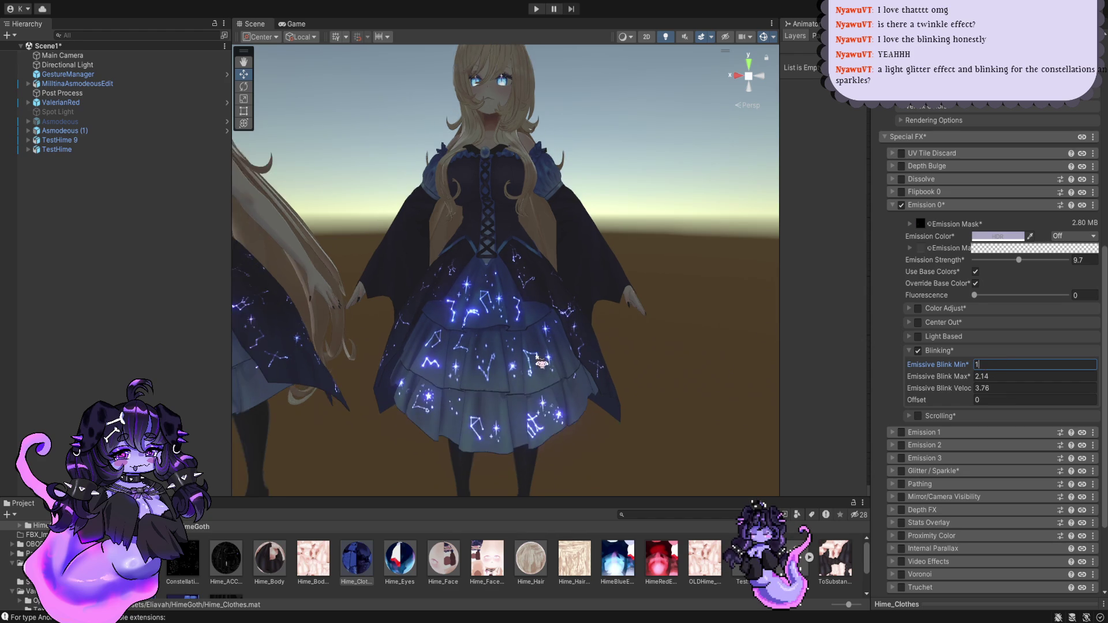
scroll(519, 340, "down", 2)
scroll(537, 358, "down", 1)
scroll(536, 355, "up", 3)
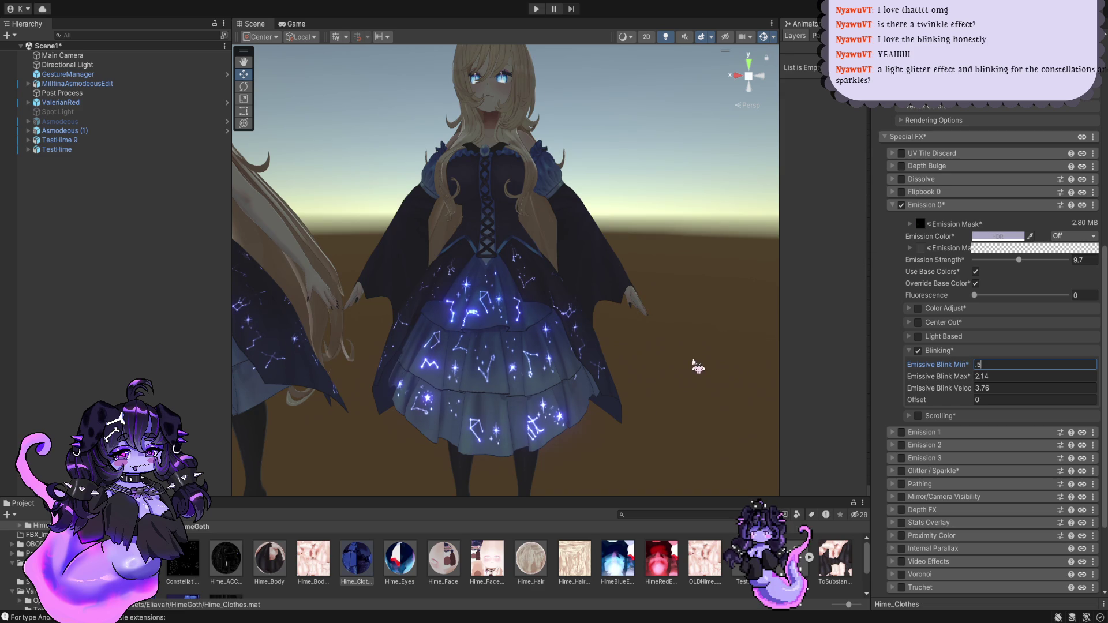
left_click_drag(958, 388, 938, 388)
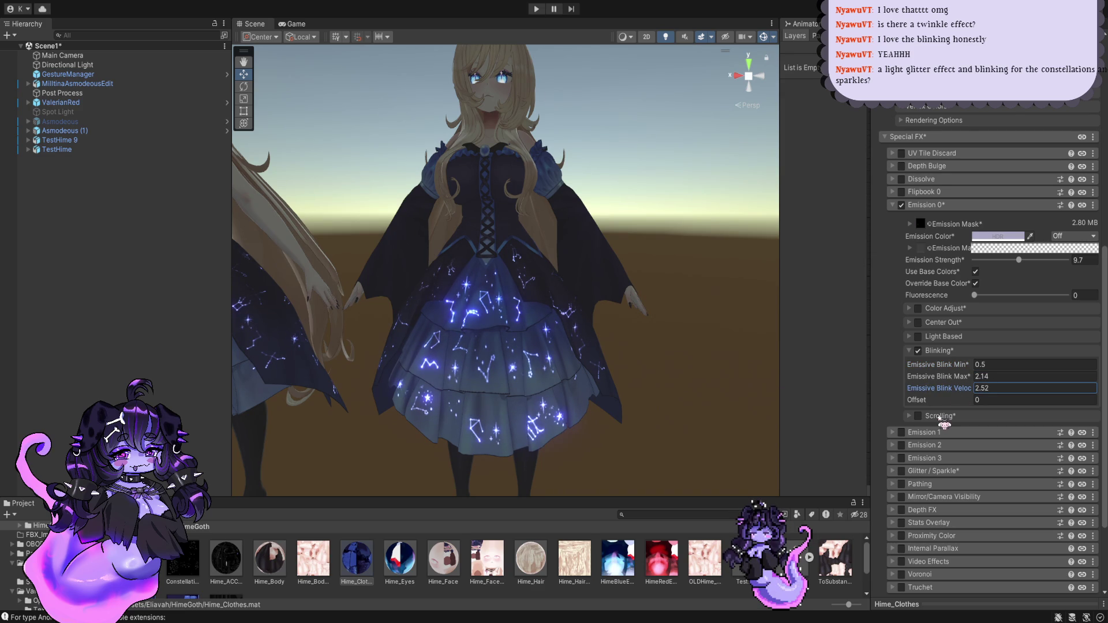
Step: Orbit the Scene view behind the characters, then bring it back to the dress's front
scroll(629, 361, "down", 5)
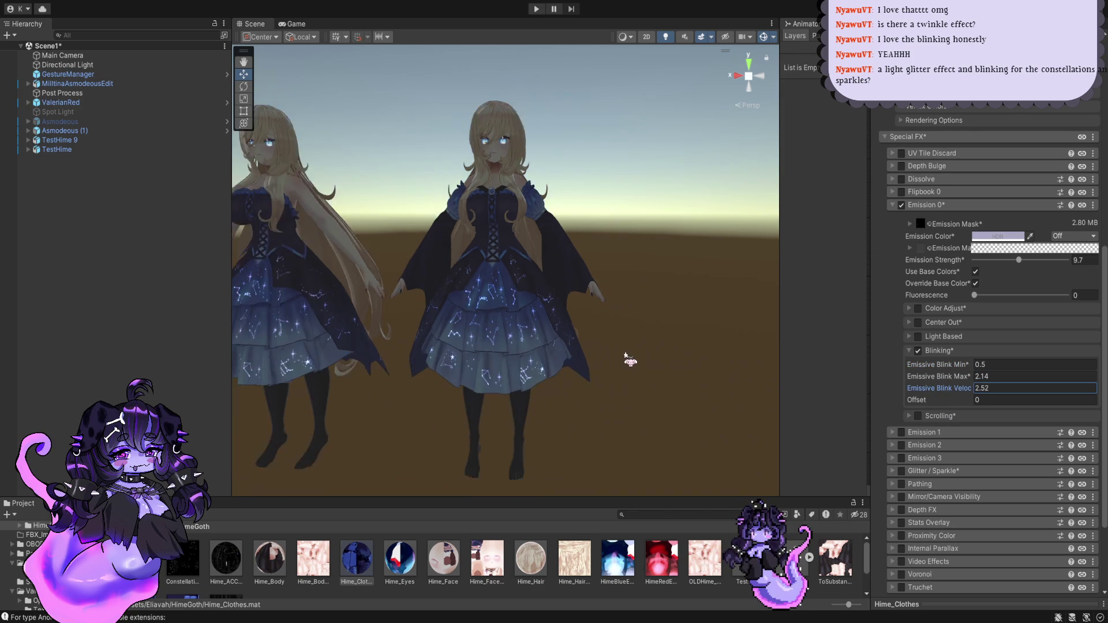
scroll(626, 358, "down", 3)
scroll(594, 366, "up", 4)
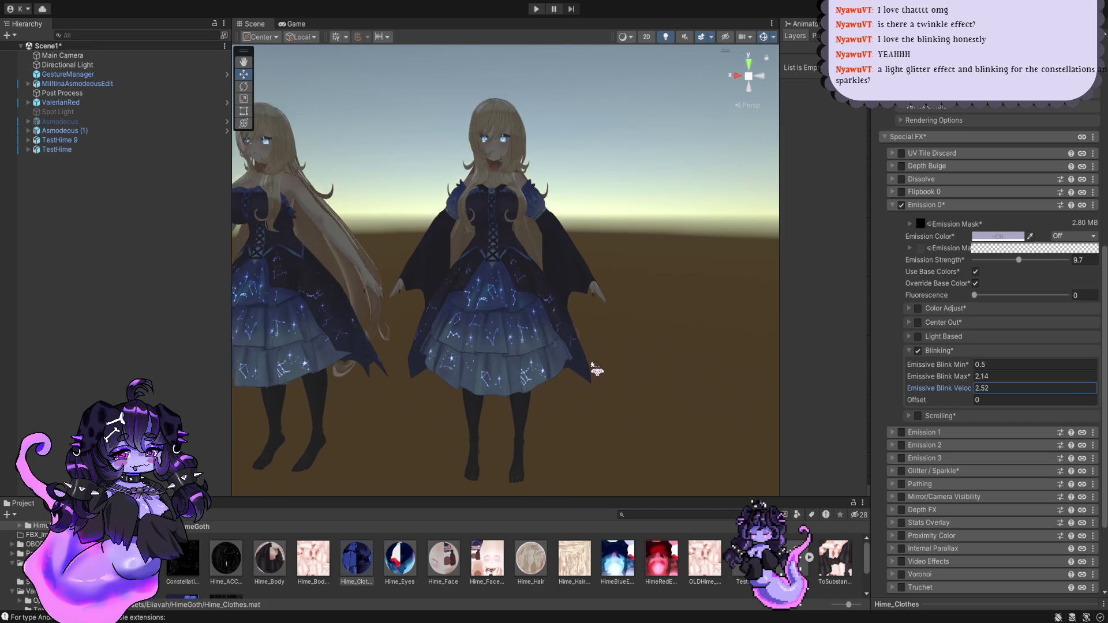
scroll(571, 340, "up", 4)
scroll(744, 326, "down", 5)
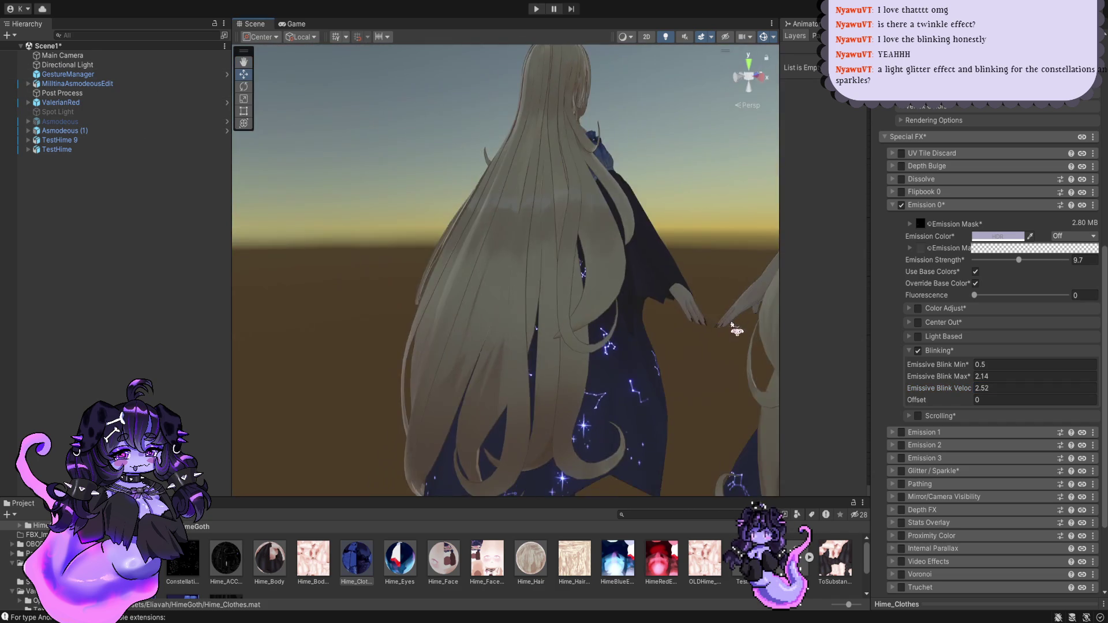
left_click_drag(737, 322, 593, 329, "alt")
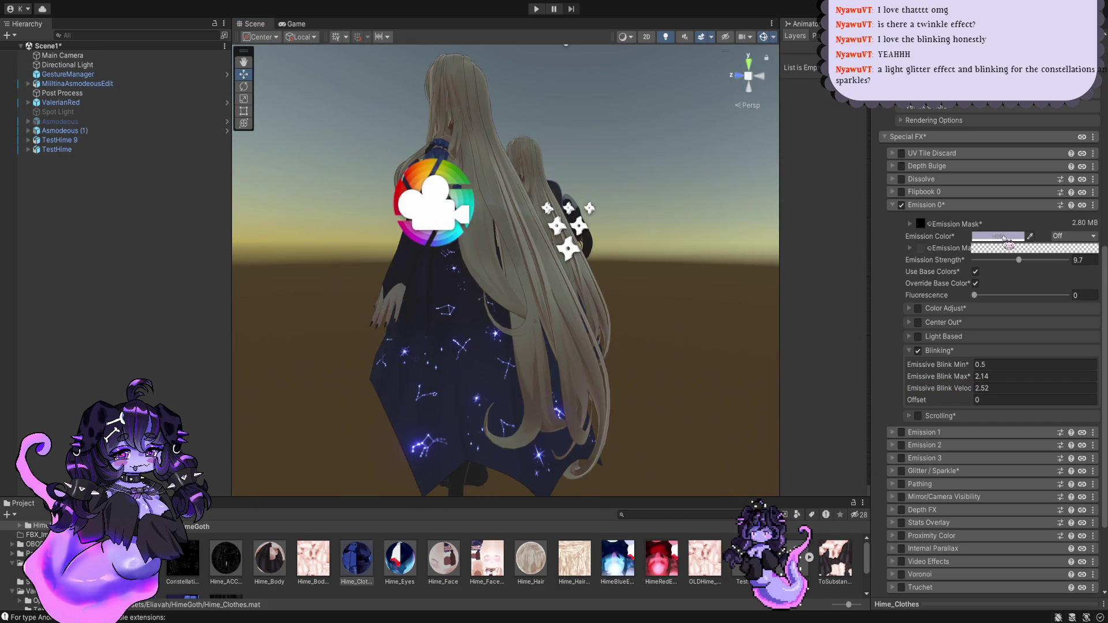
key("alt+shift+f")
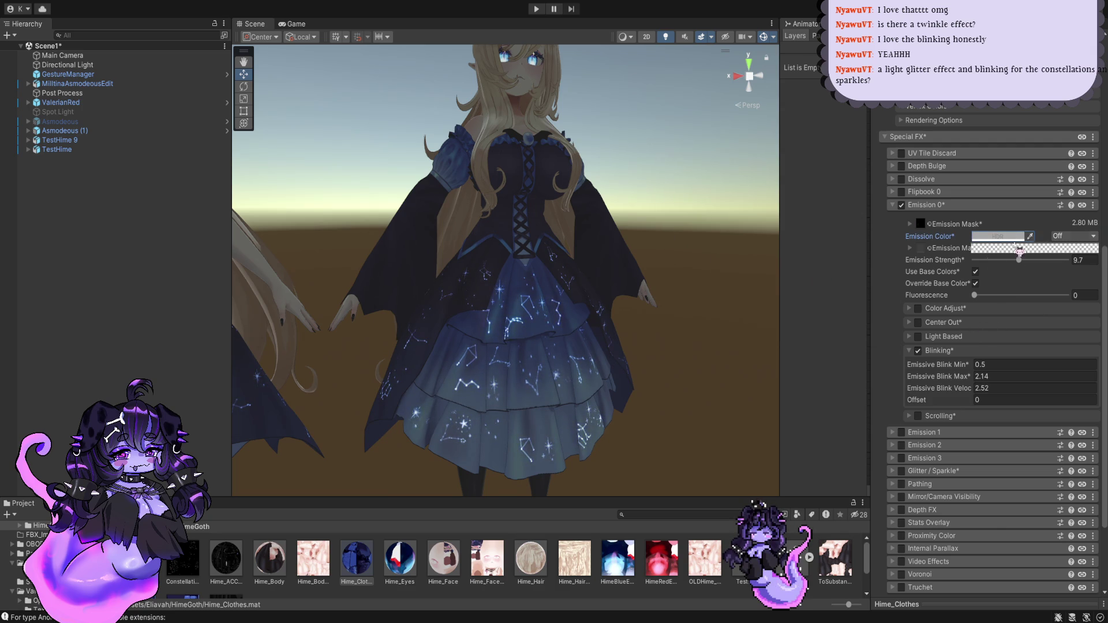
scroll(744, 263, "up", 2)
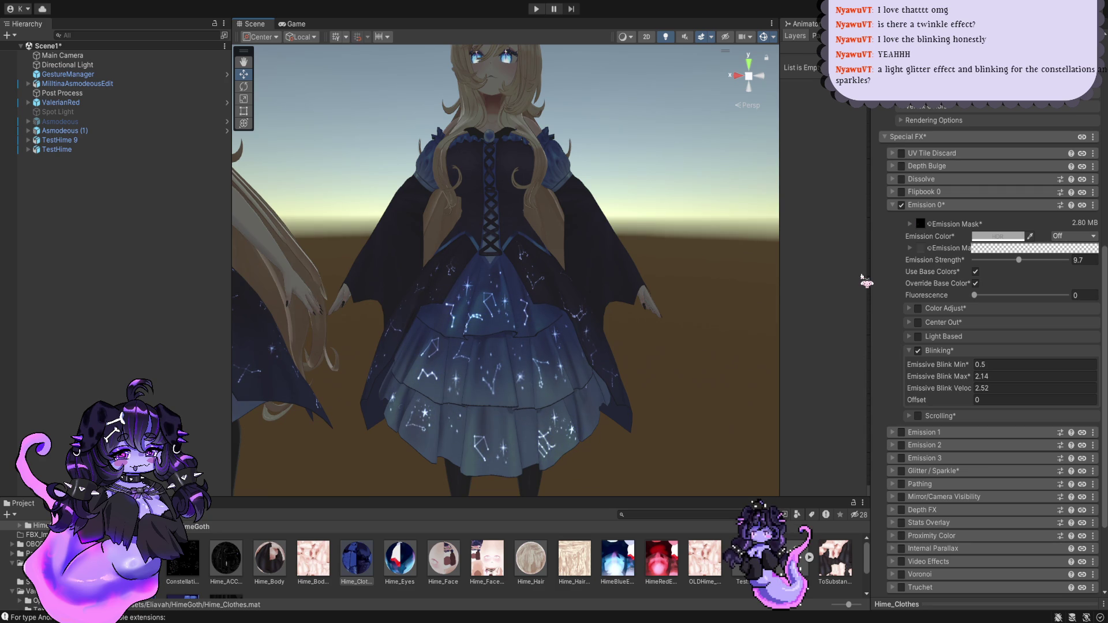
Step: Enable the Glitter / Sparkle effect on the dress material
left_click(900, 471)
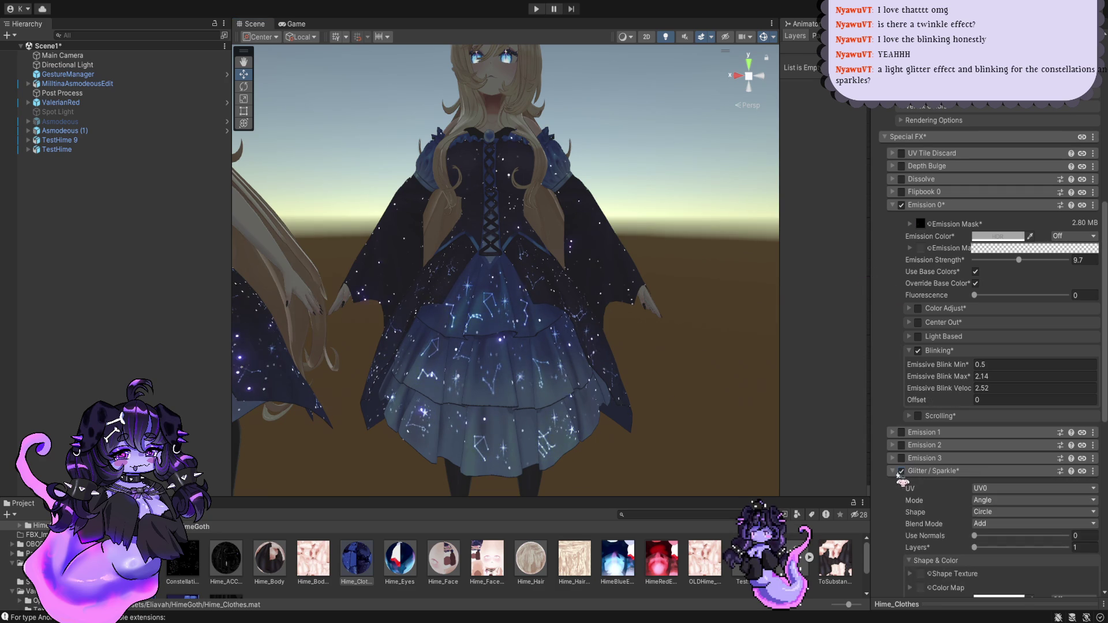
scroll(957, 485, "down", 3)
scroll(971, 476, "down", 3)
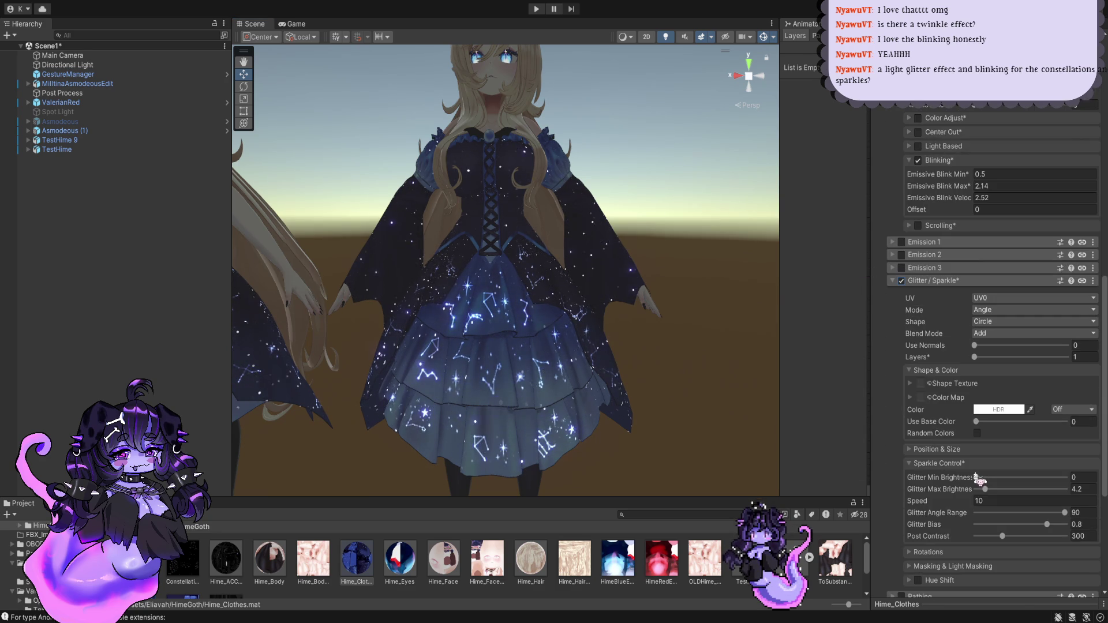
scroll(971, 476, "down", 3)
Step: Set Glitter Size under Position & Size to 0.199
left_click(965, 450)
scroll(975, 462, "down", 3)
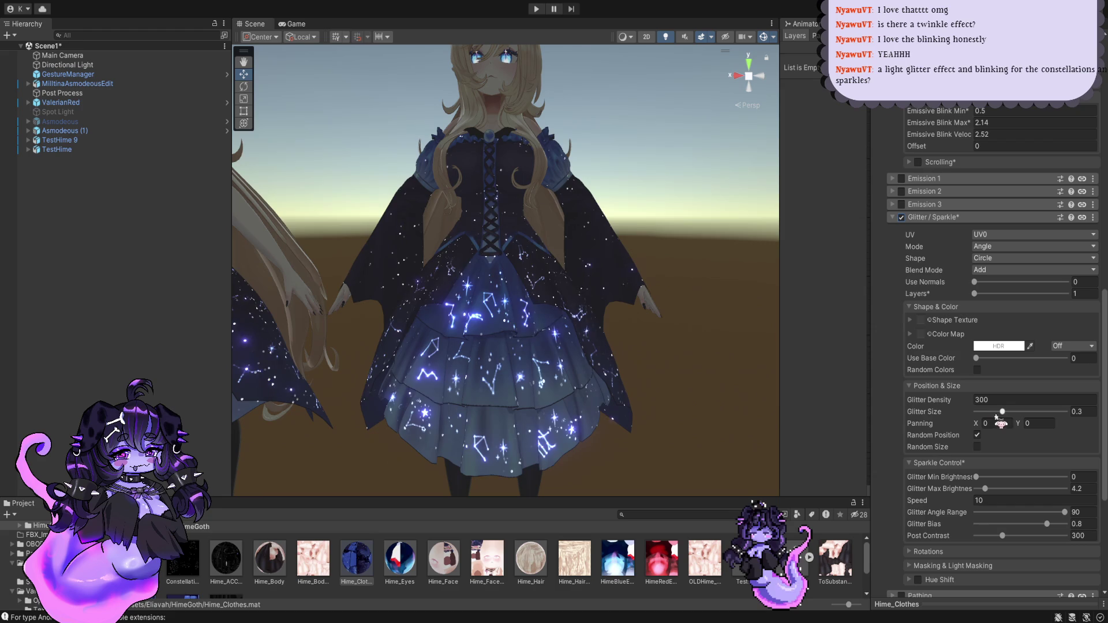
left_click_drag(1002, 411, 982, 412)
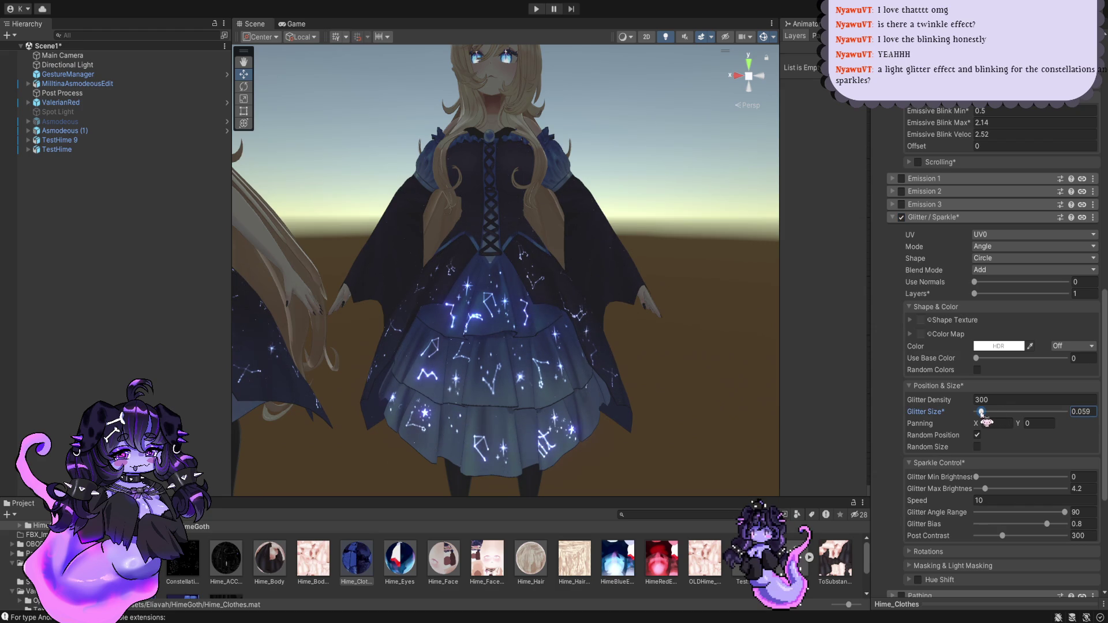
scroll(668, 366, "up", 2)
scroll(669, 365, "up", 2)
scroll(669, 365, "up", 2)
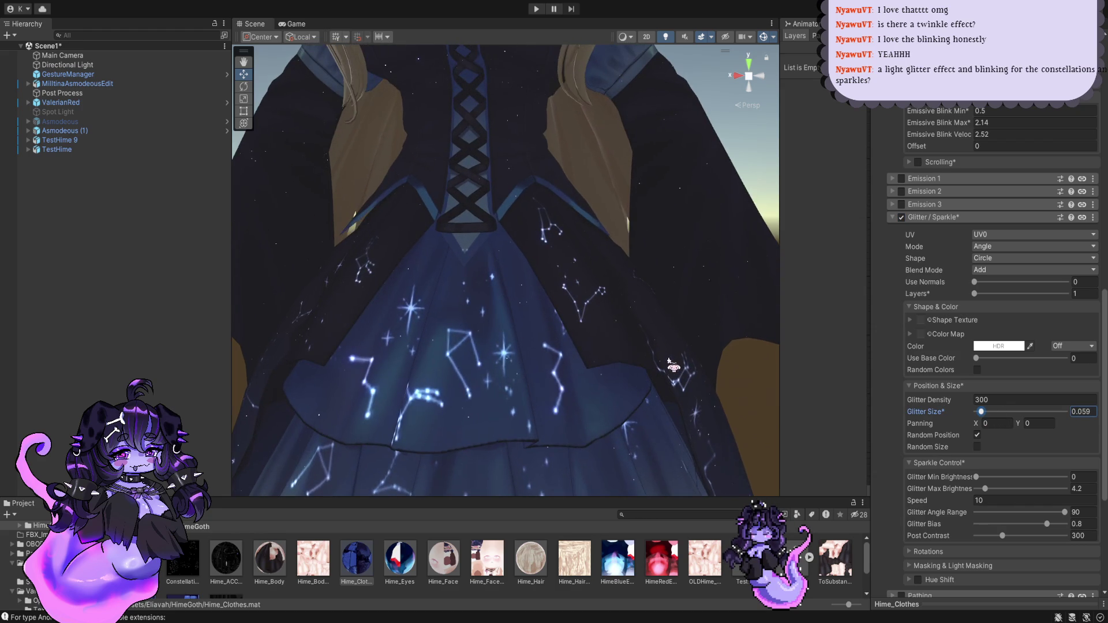
scroll(669, 365, "down", 3)
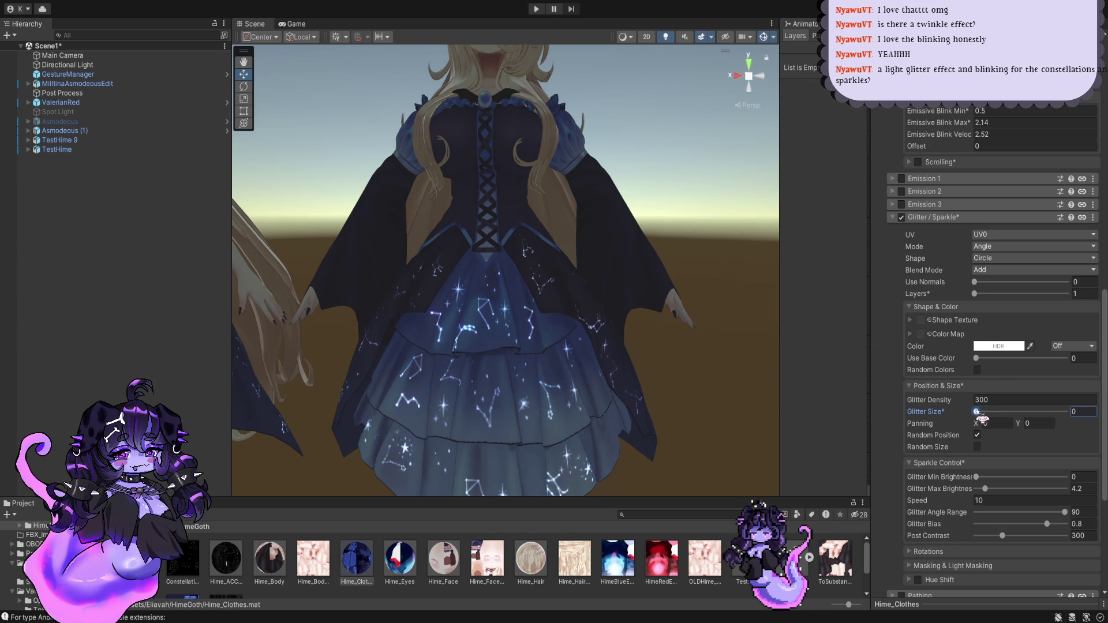
left_click_drag(979, 416, 983, 417)
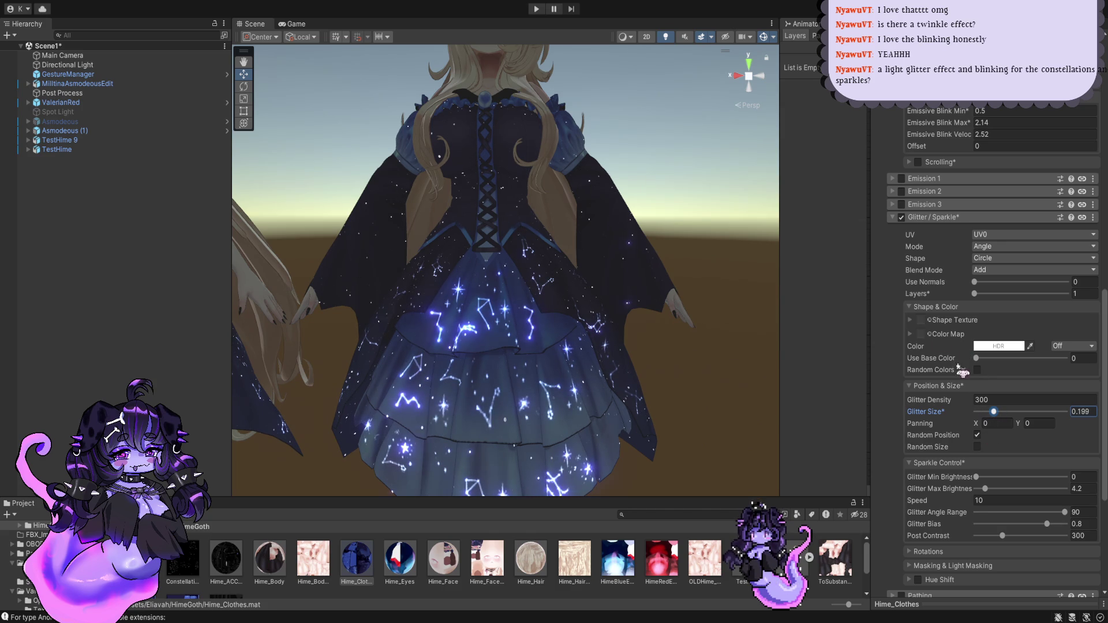
left_click(921, 321)
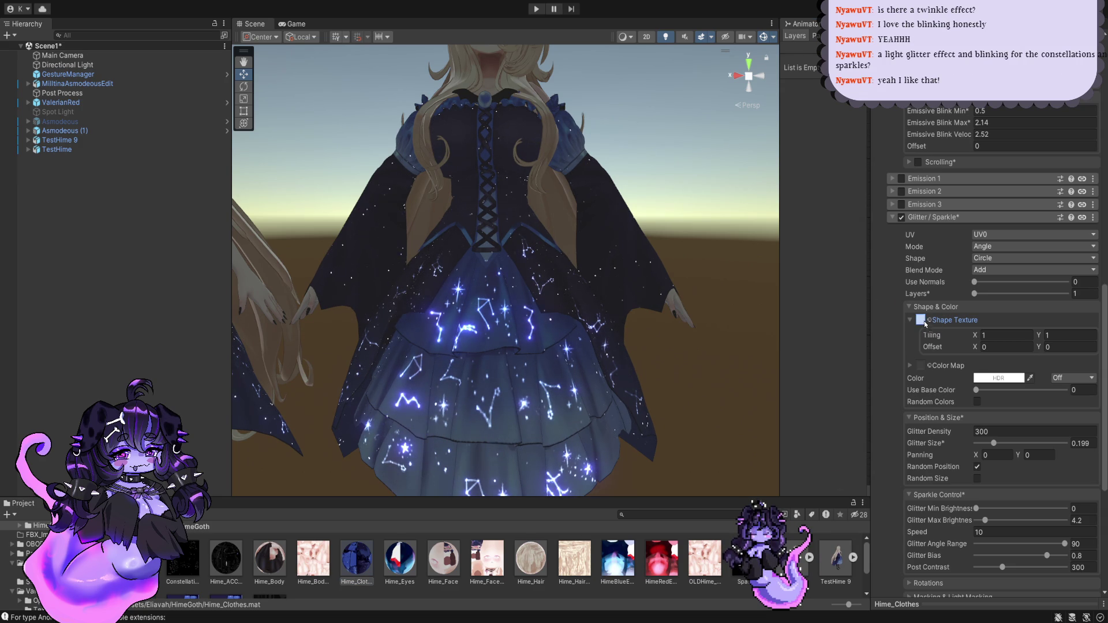
scroll(580, 323, "up", 10)
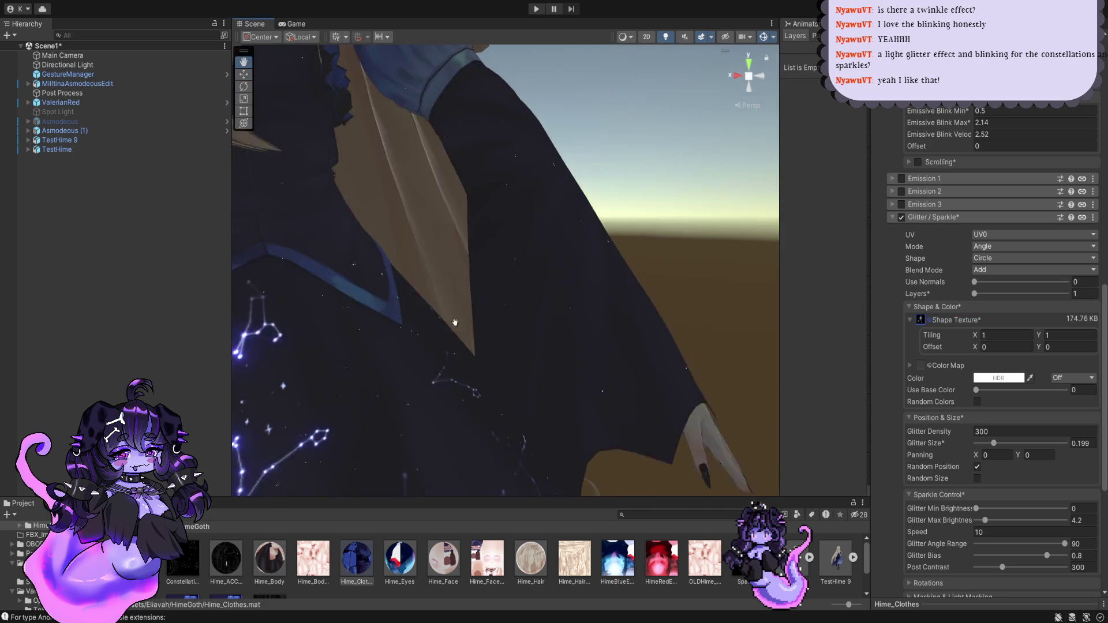
scroll(517, 343, "up", 2)
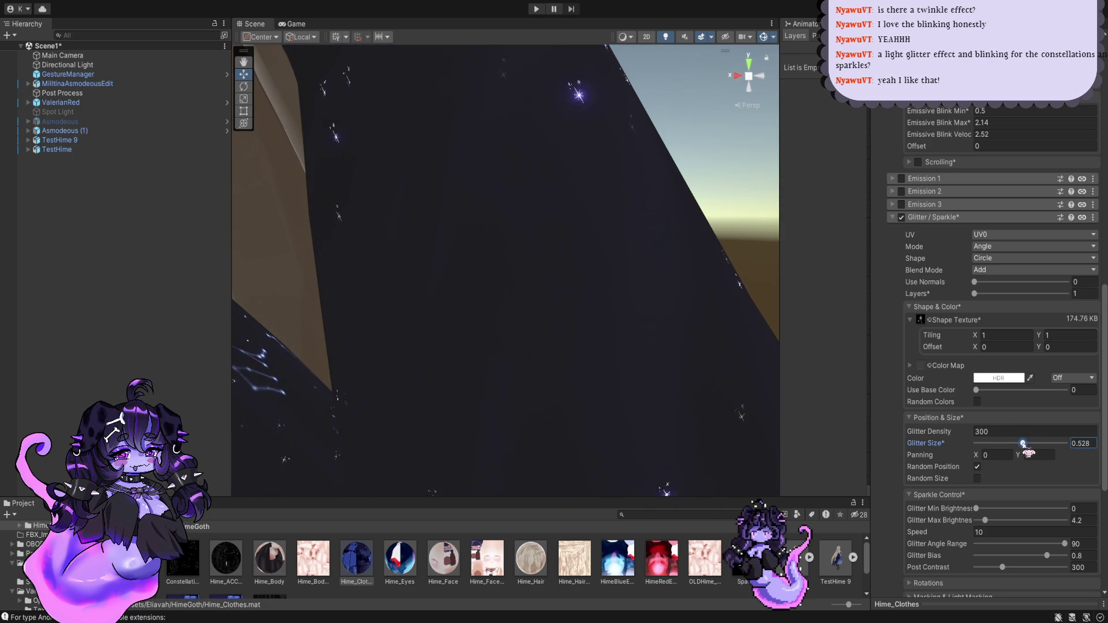
scroll(660, 371, "down", 10)
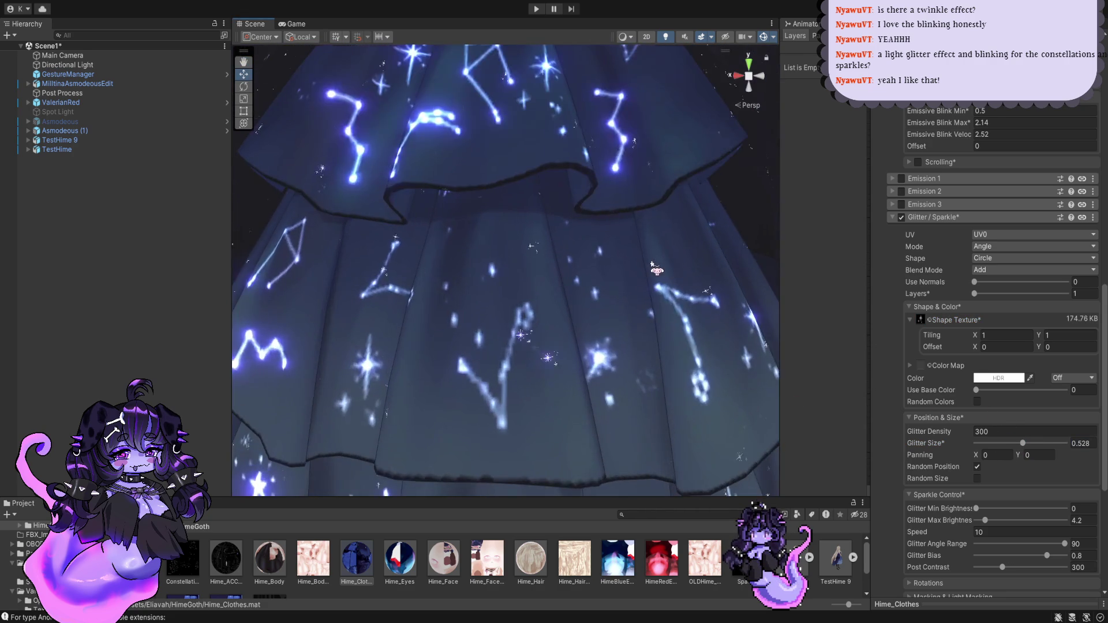
scroll(656, 269, "up", 2)
scroll(656, 270, "down", 5)
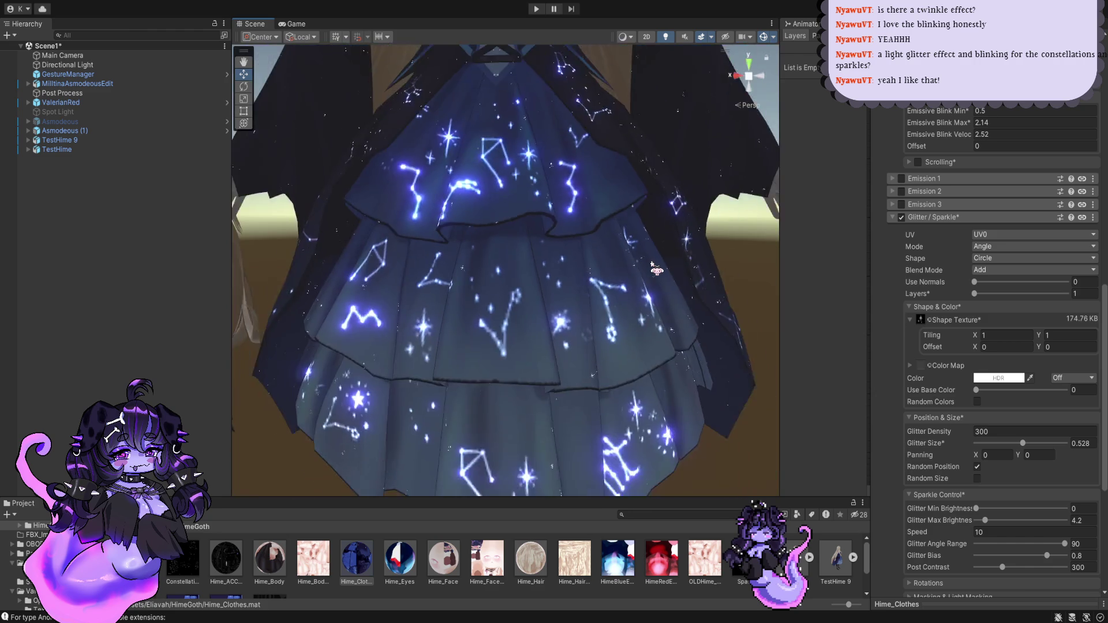
mouse_move(656, 270)
left_mouse_down("alt")
mouse_move(672, 281)
mouse_move(647, 304)
mouse_move(673, 302)
left_mouse_up("alt")
key("w")
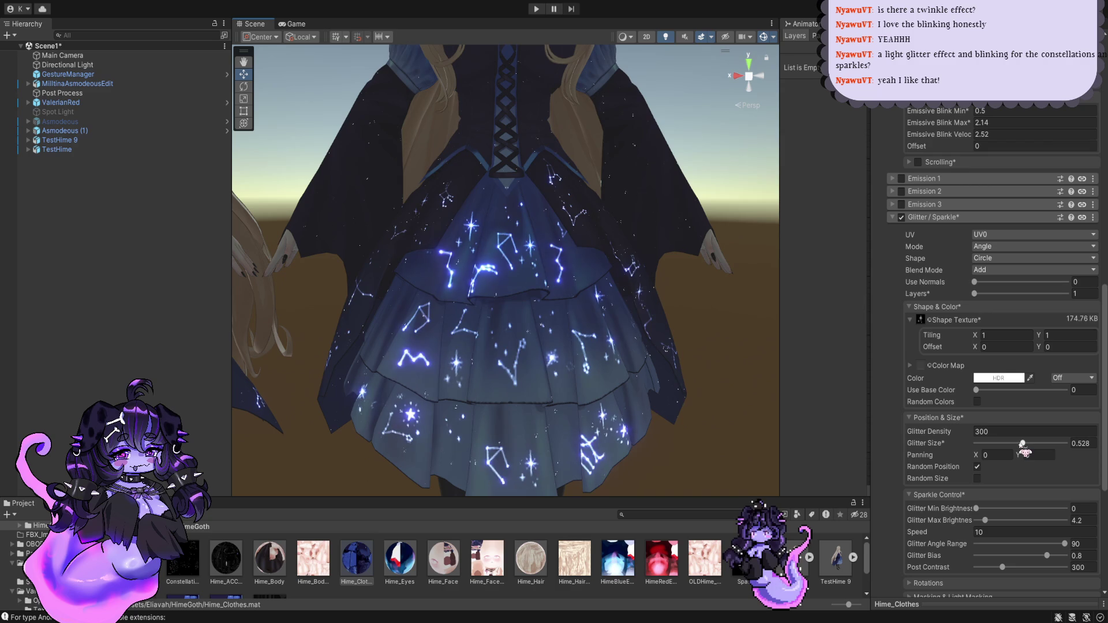
scroll(663, 358, "up", 5)
scroll(663, 359, "up", 3)
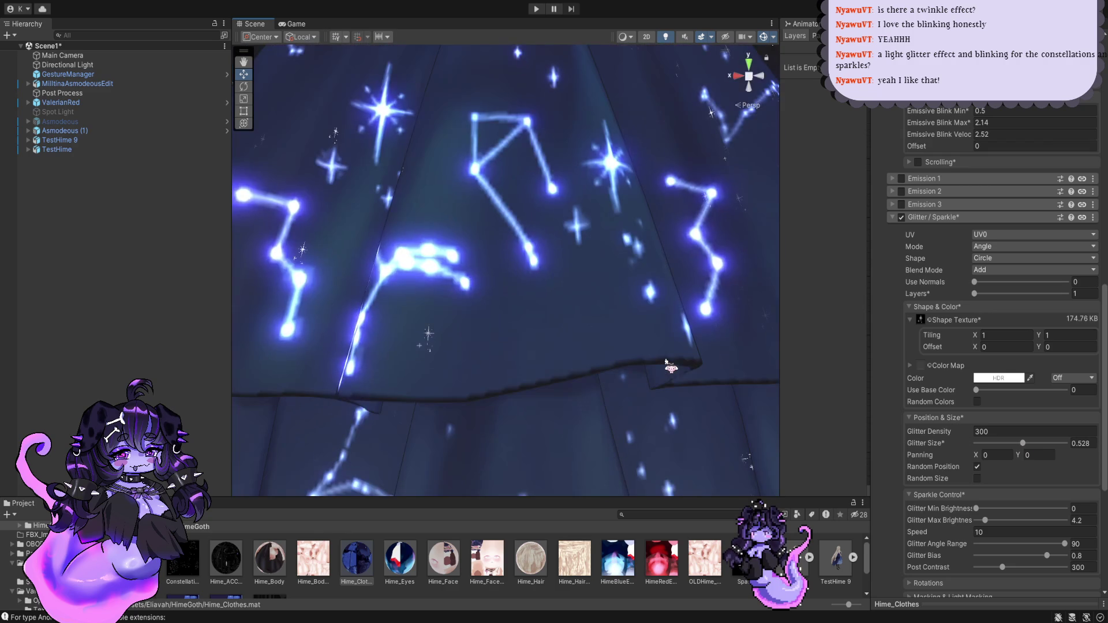
scroll(663, 358, "down", 3)
scroll(662, 363, "down", 4)
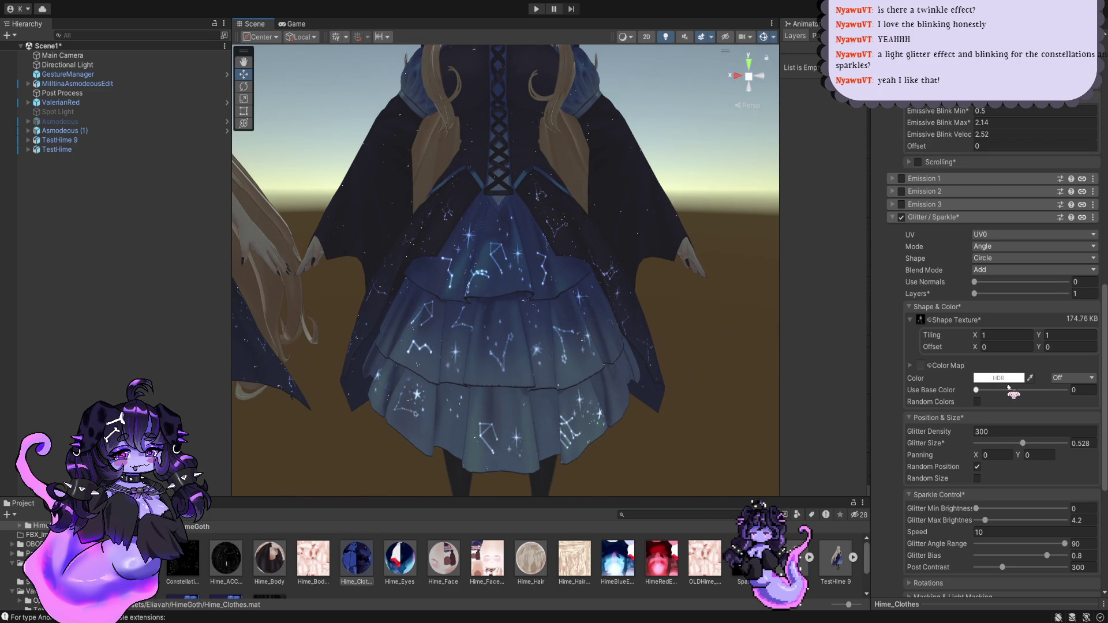
Step: Turn on Random Size with a Size Range of about 0.15 to 0.55
left_click(977, 478)
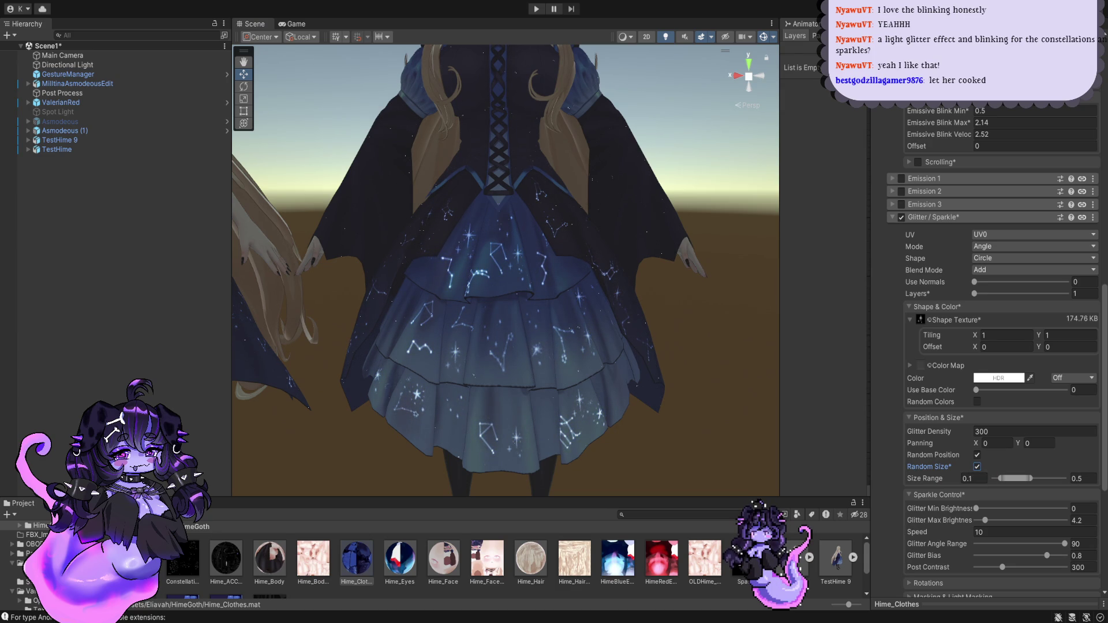
mouse_move(1011, 478)
left_mouse_down()
mouse_move(1032, 478)
mouse_move(1018, 478)
left_mouse_up()
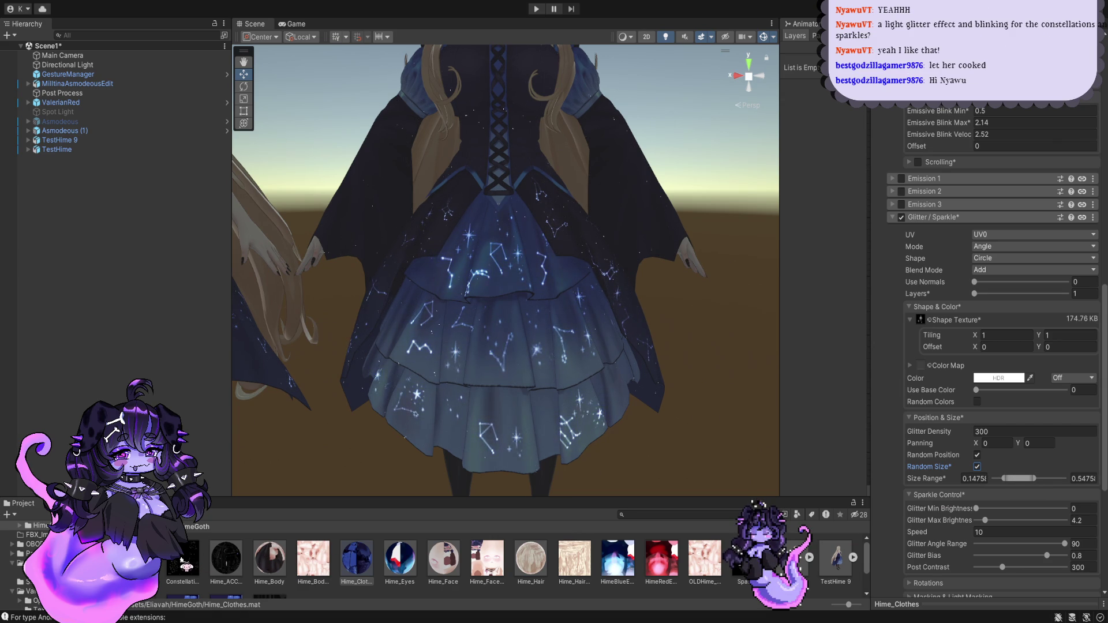
scroll(471, 447, "down", 4)
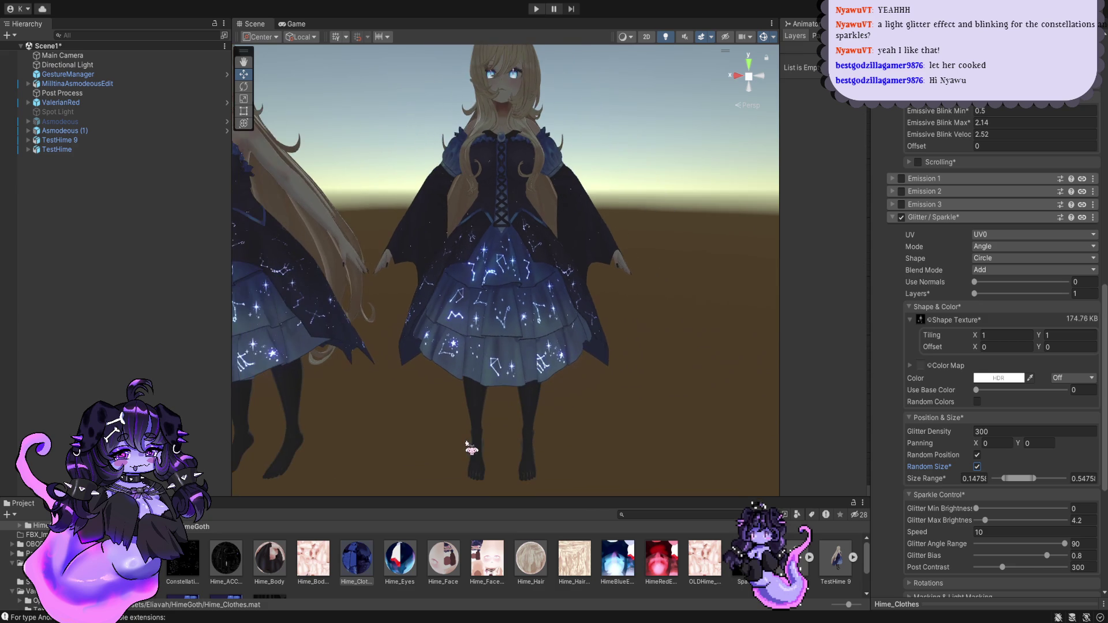
Step: Select the Directional Light and enter Play mode to preview the dress
left_click(133, 65)
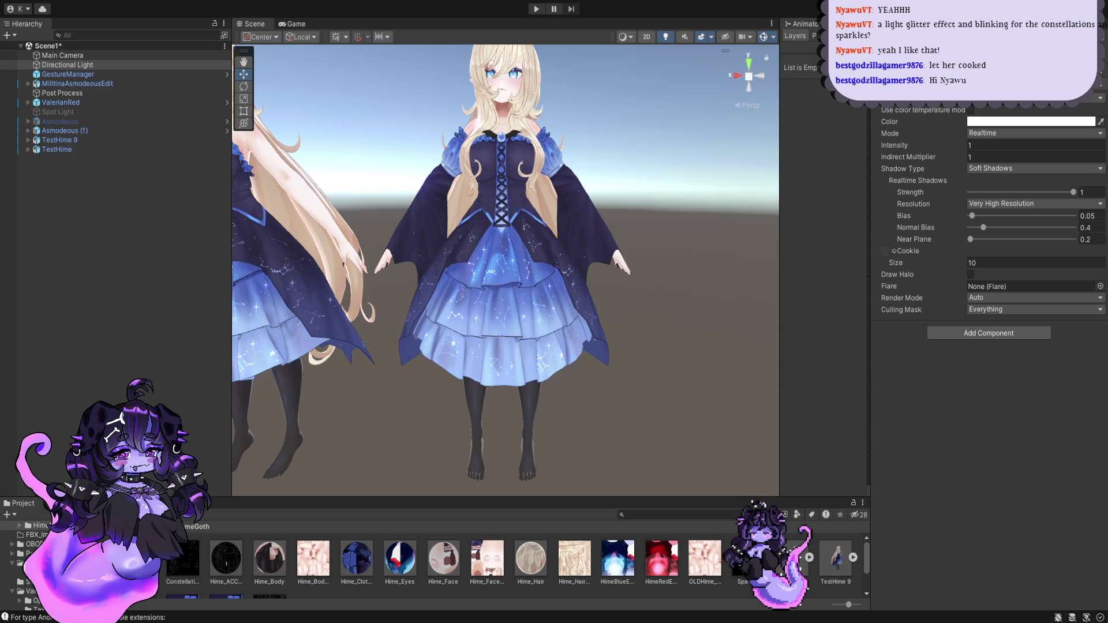
scroll(534, 113, "up", 3)
left_click(536, 9)
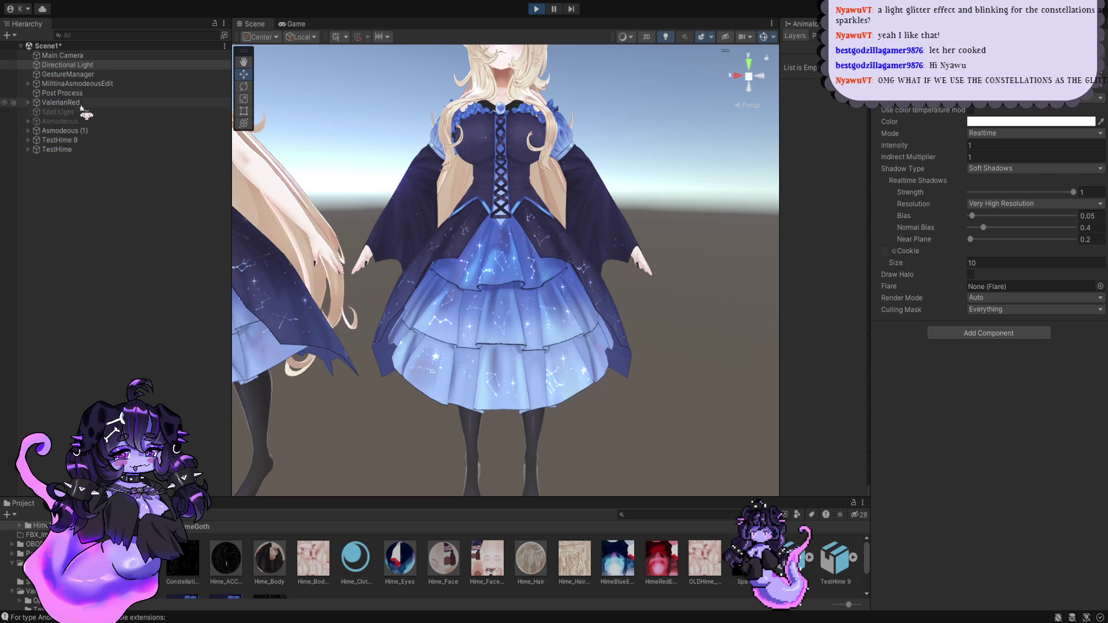
Step: Move TestHime upward and deactivate the Directional Light to test darker lighting
left_click(72, 149)
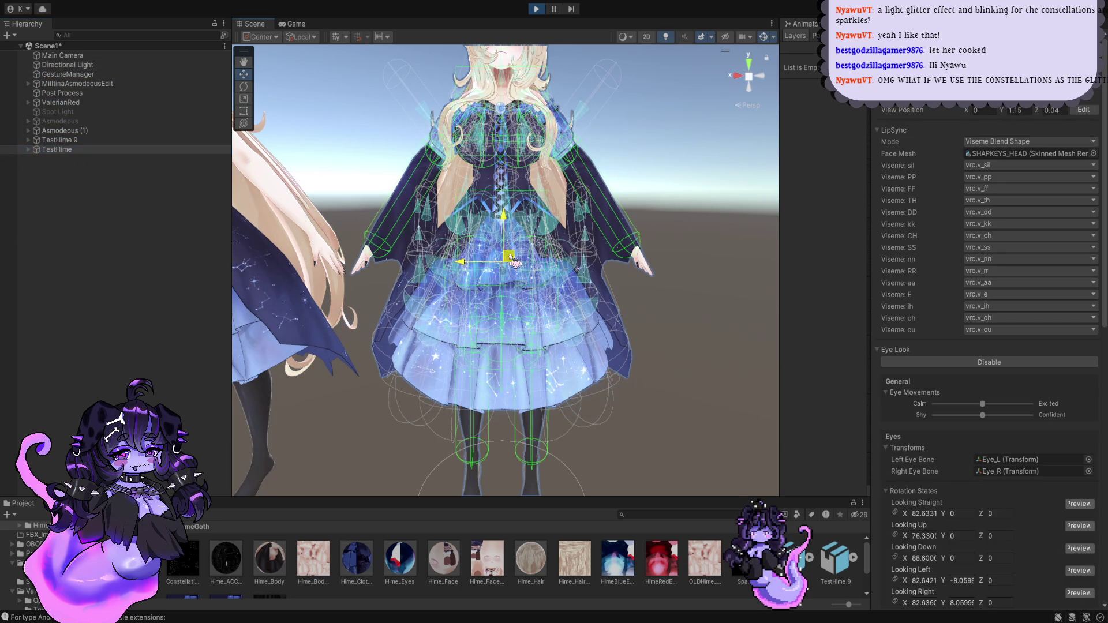
mouse_move(507, 266)
left_mouse_down()
mouse_move(512, 183)
mouse_move(508, 289)
mouse_move(524, 253)
mouse_move(483, 310)
mouse_move(479, 291)
left_mouse_up()
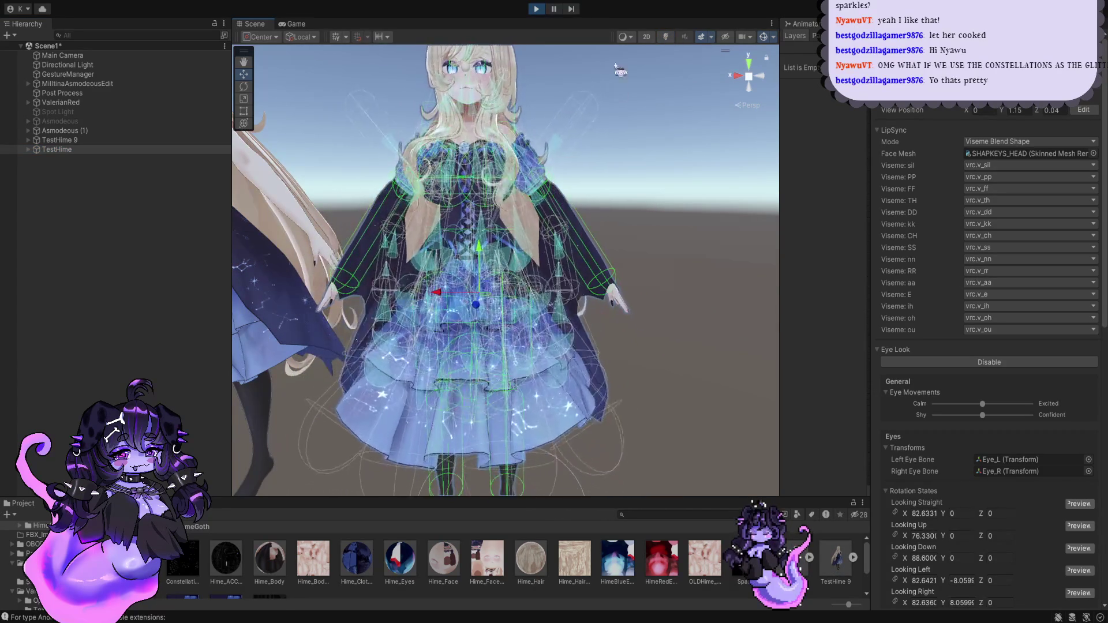
left_click(665, 36)
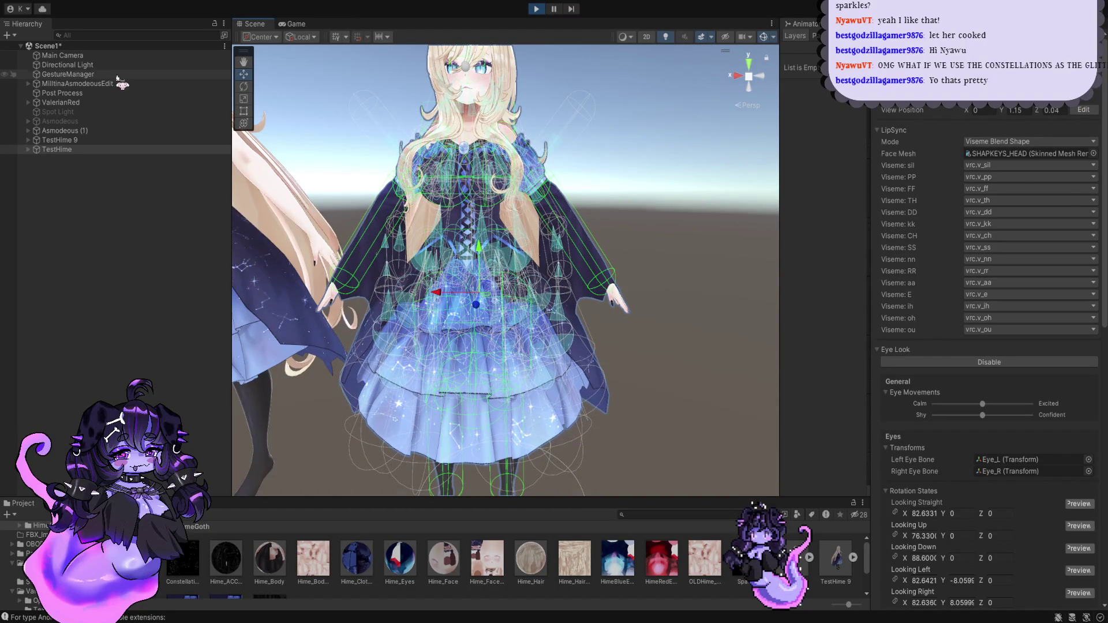
left_click(103, 65)
key("alt+shift+a")
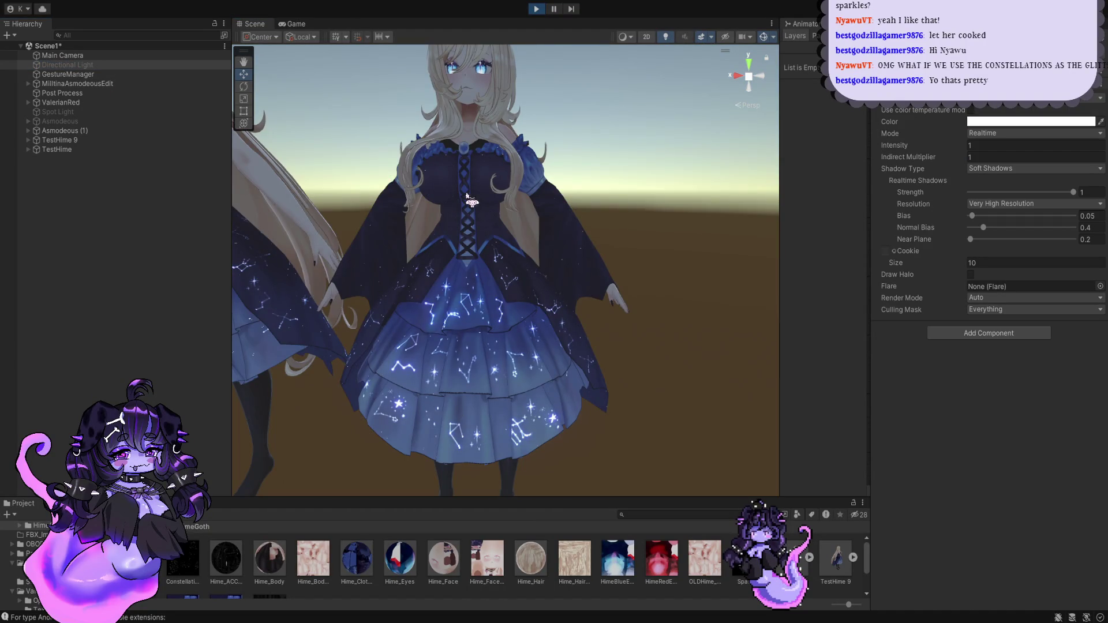
Step: Reposition TestHime to inspect the dress up close, then stop Play mode
left_click(416, 252)
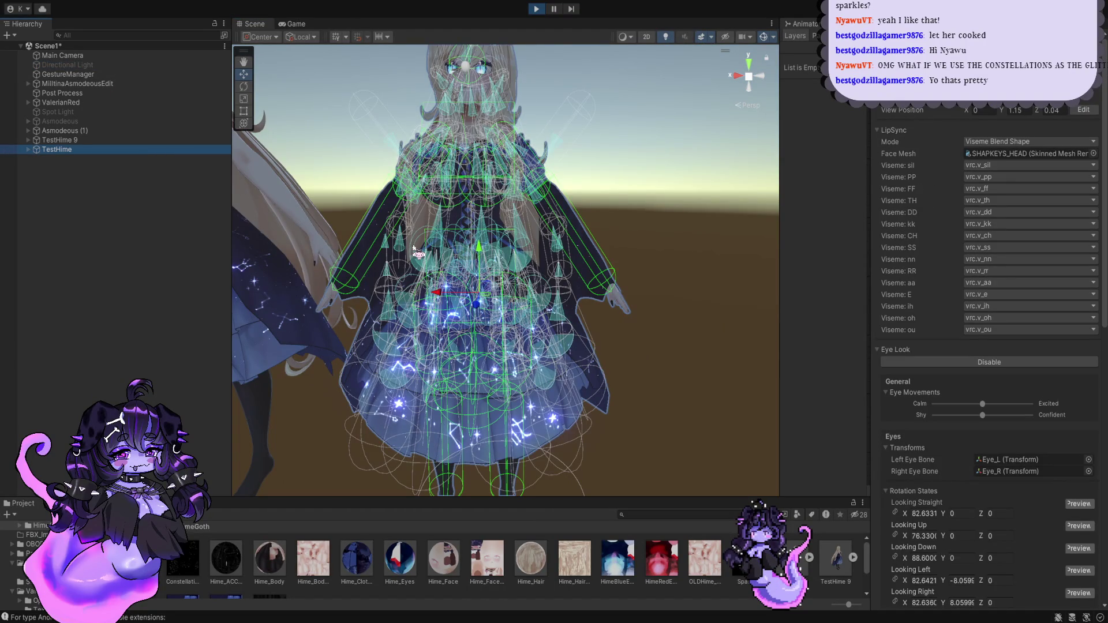
middle_click_drag(418, 254, 537, 208)
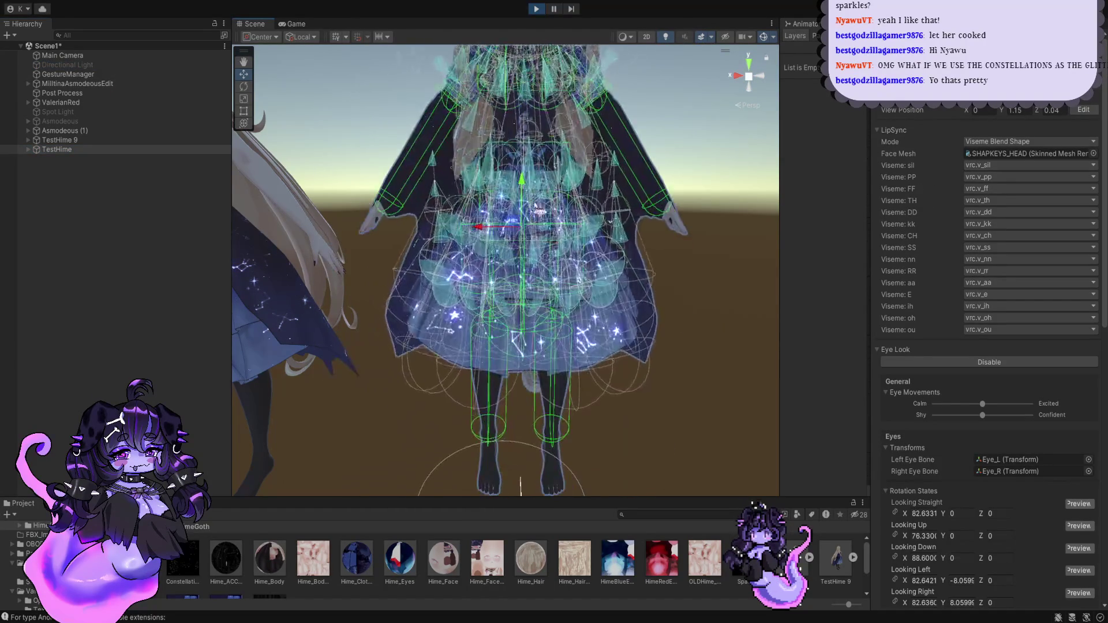
left_click_drag(523, 227, 539, 294)
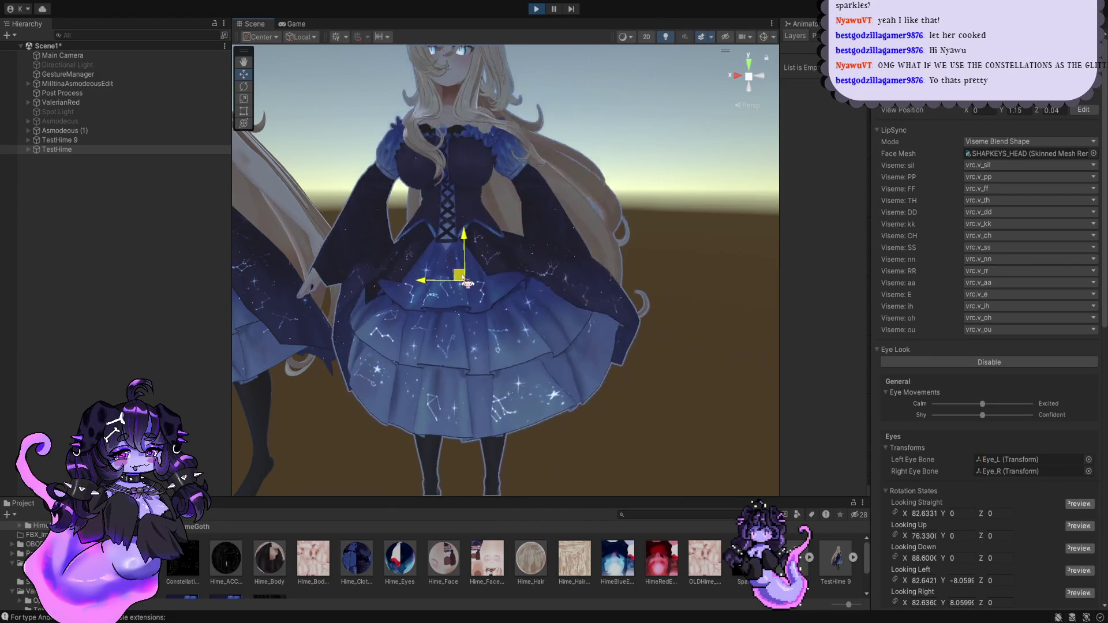
left_click_drag(538, 294, 516, 340)
scroll(505, 270, "up", 3)
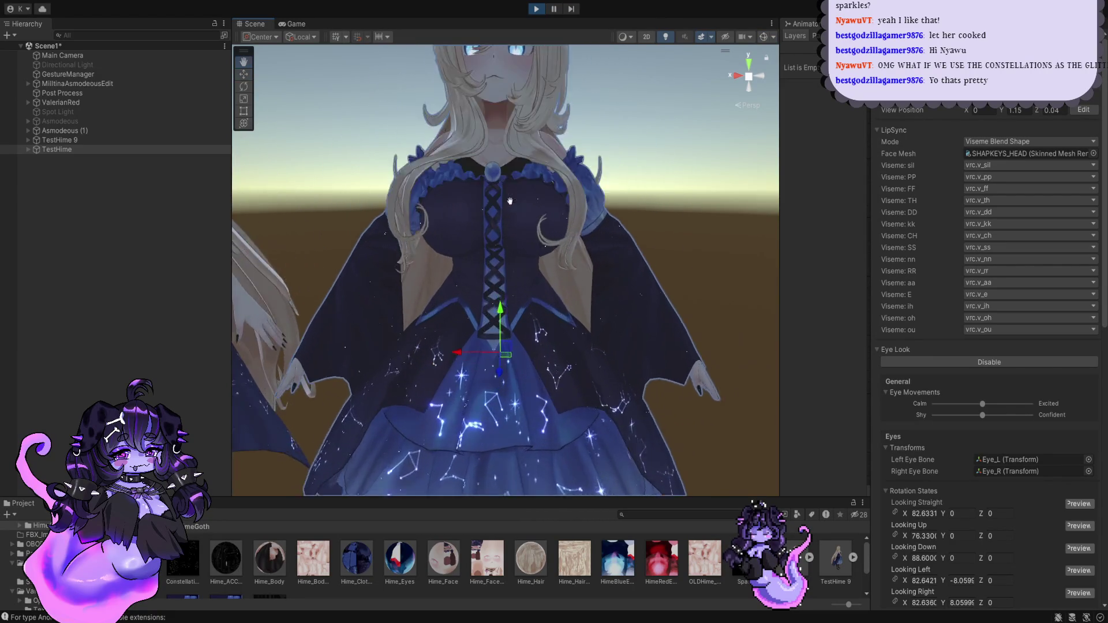
scroll(502, 259, "up", 2)
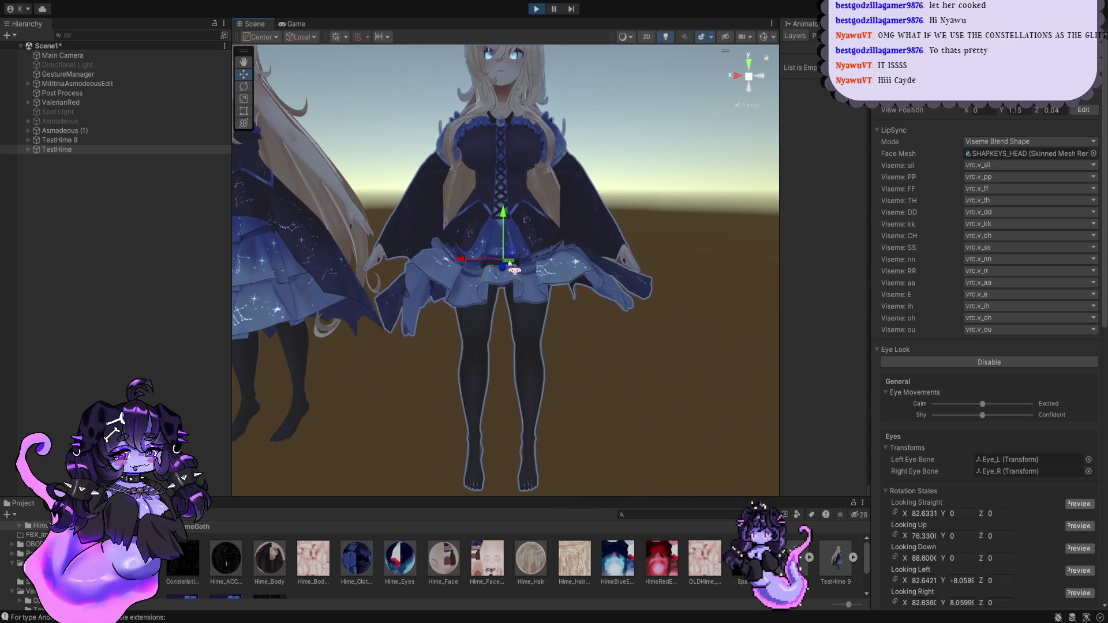
mouse_move(512, 263)
left_mouse_down()
mouse_move(542, 276)
mouse_move(519, 279)
left_mouse_up()
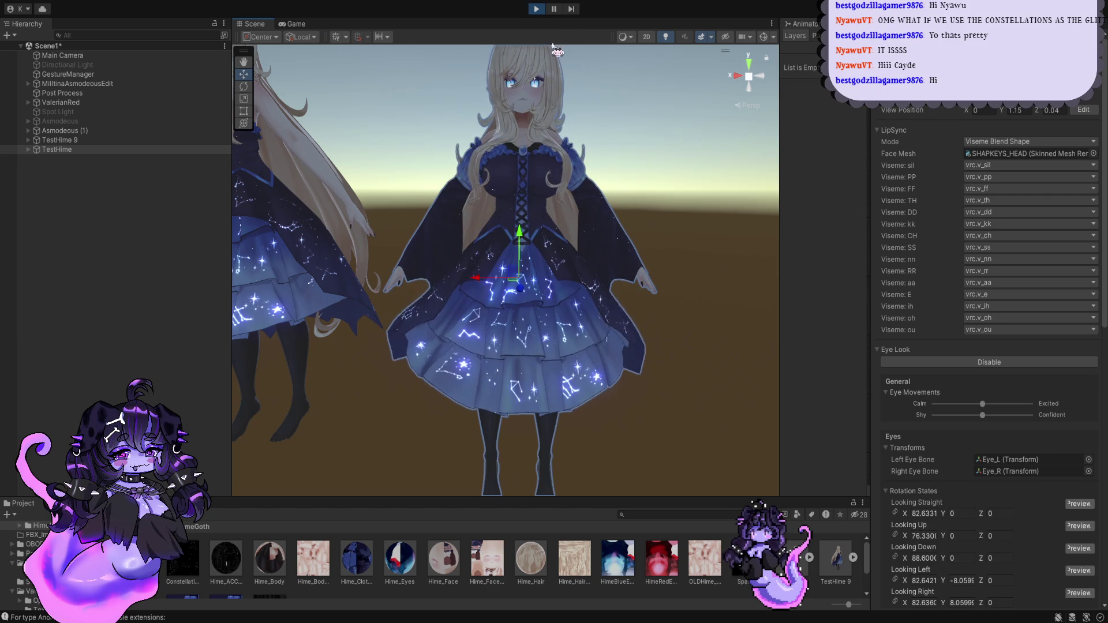
left_click(536, 10)
scroll(443, 237, "up", 2)
Step: Select the Directional Light and TestHime, then open the Hime_Clothes material
scroll(443, 238, "up", 2)
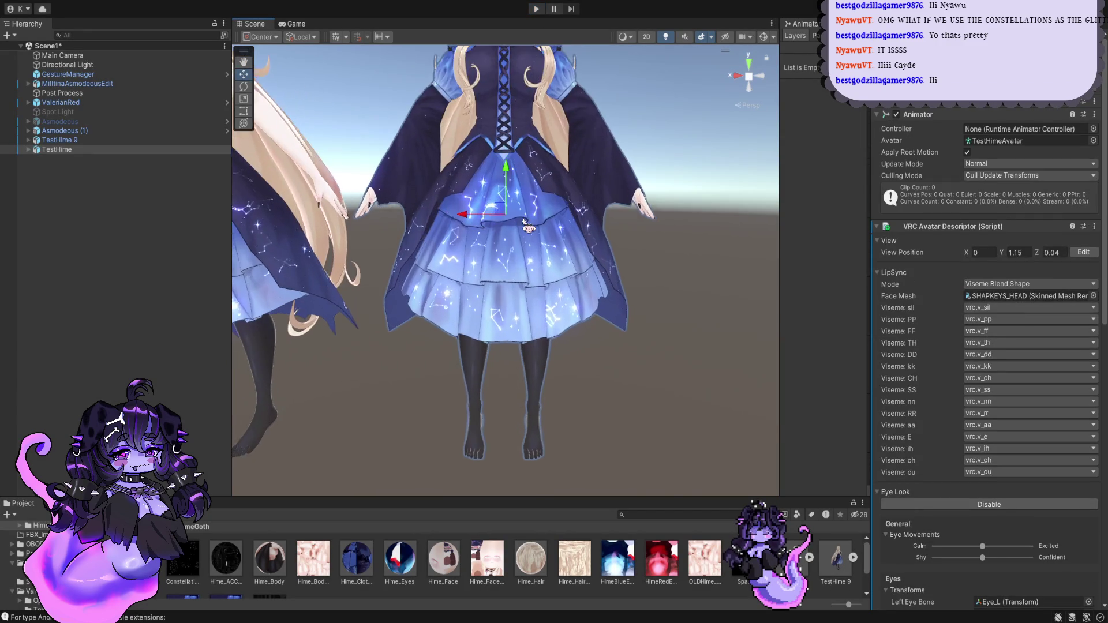
scroll(443, 237, "up", 2)
left_click(97, 66)
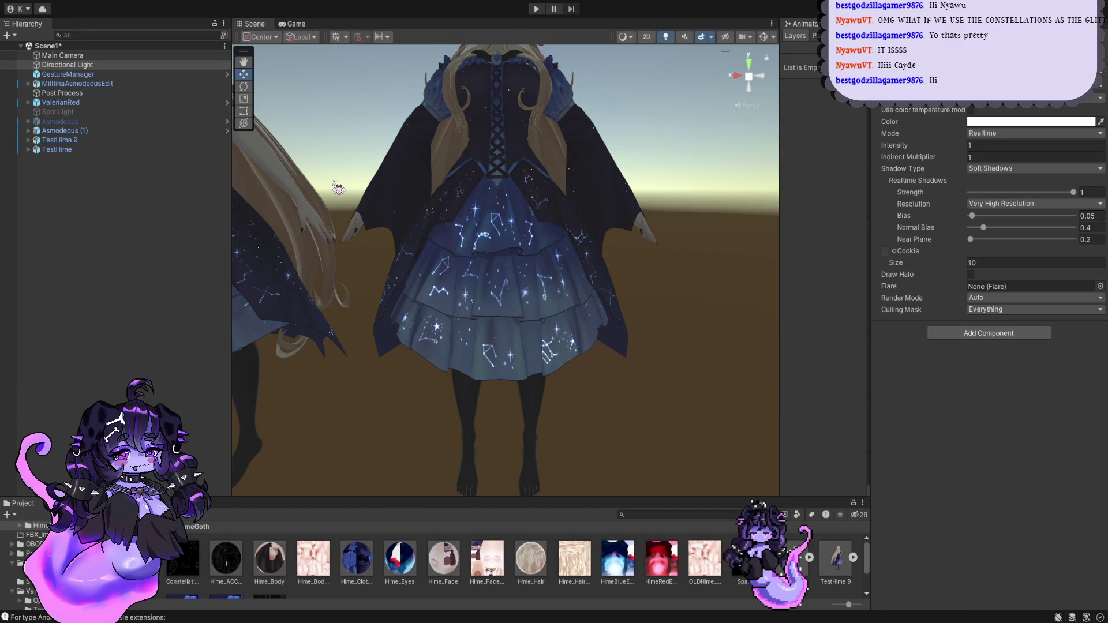
left_click(124, 151)
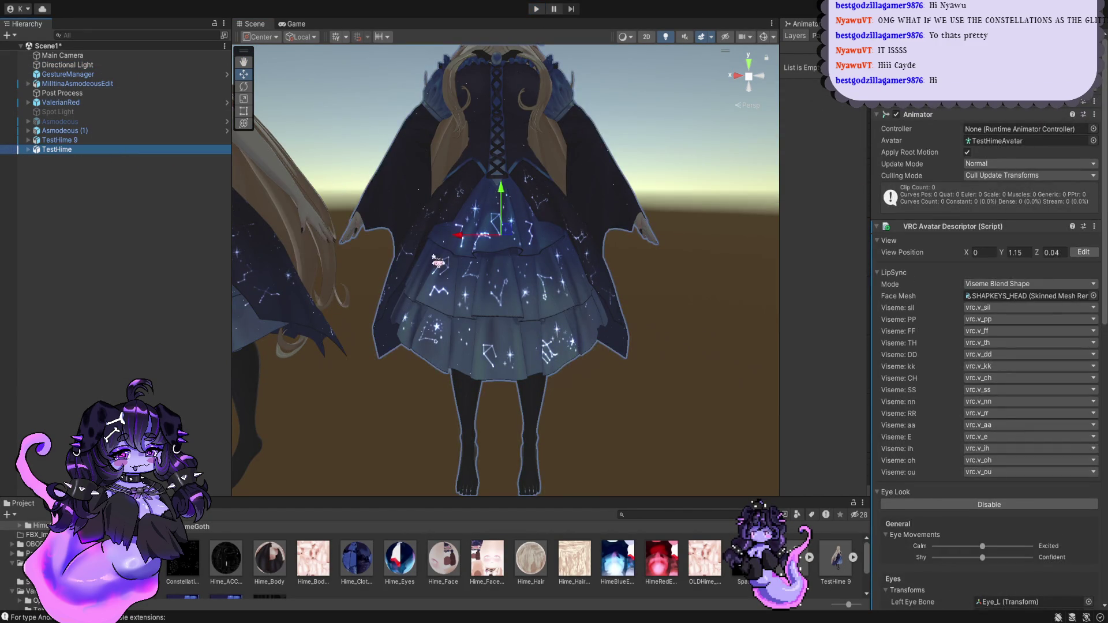
left_click(356, 558)
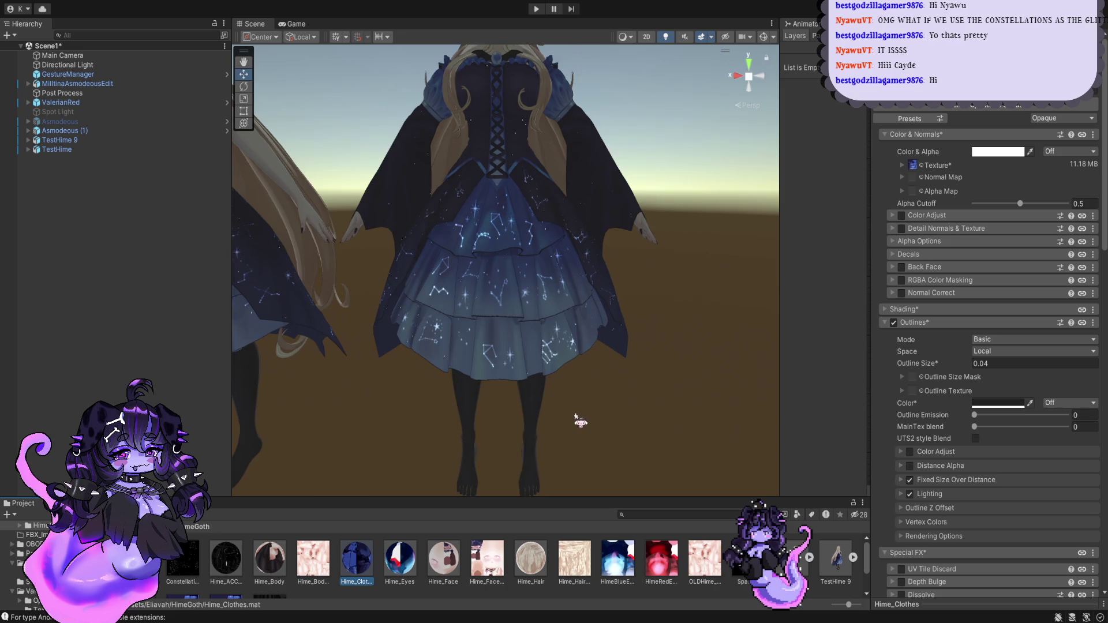
Step: Scroll to Glitter / Sparkle and briefly expand then collapse Shape Texture
scroll(581, 419, "up", 2)
scroll(588, 420, "up", 2)
scroll(951, 411, "down", 3)
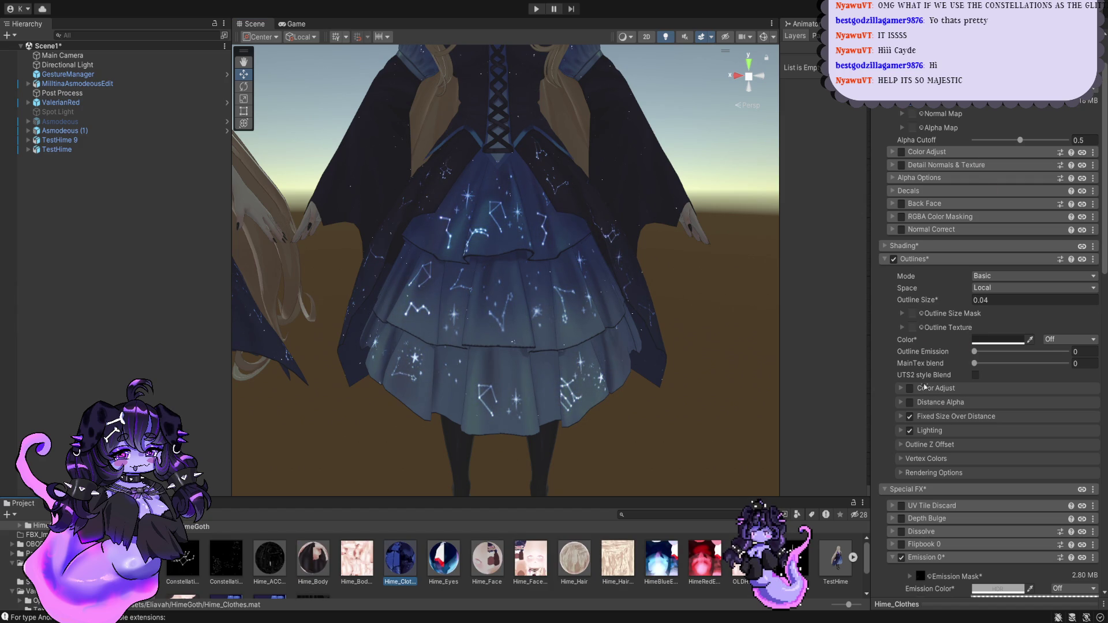
scroll(940, 418, "down", 4)
scroll(1009, 470, "down", 4)
scroll(1010, 470, "down", 4)
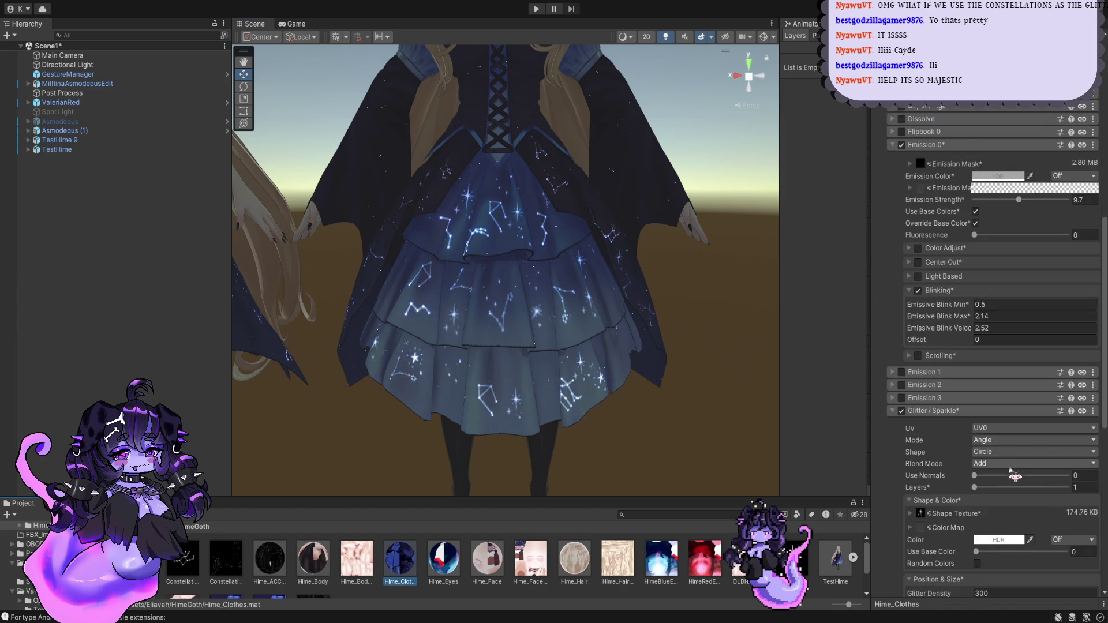
scroll(1009, 470, "down", 4)
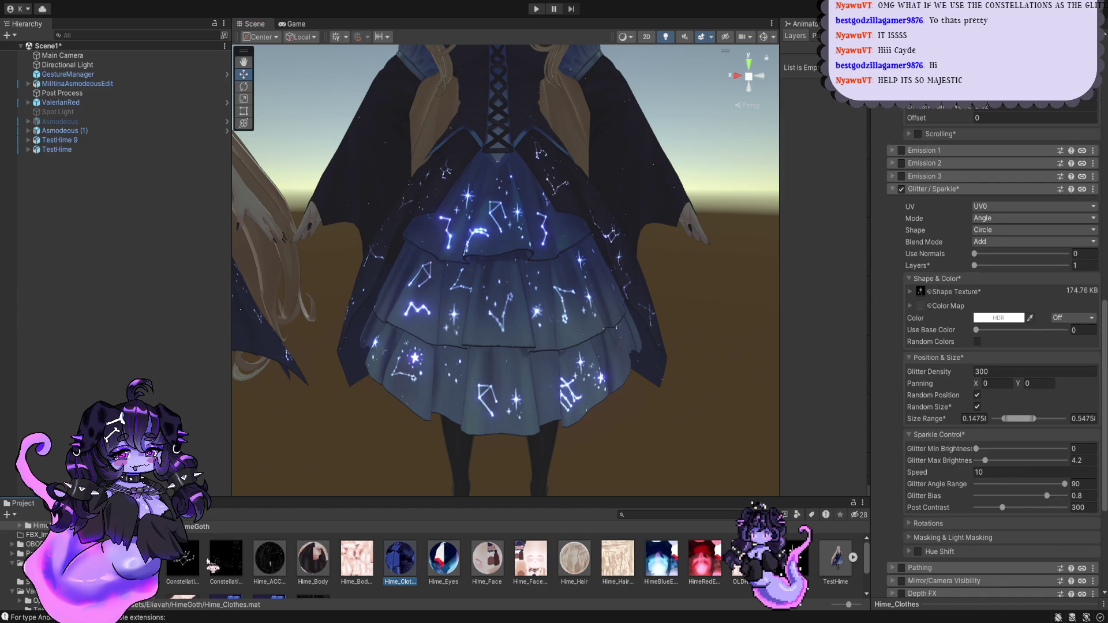
left_click(910, 291)
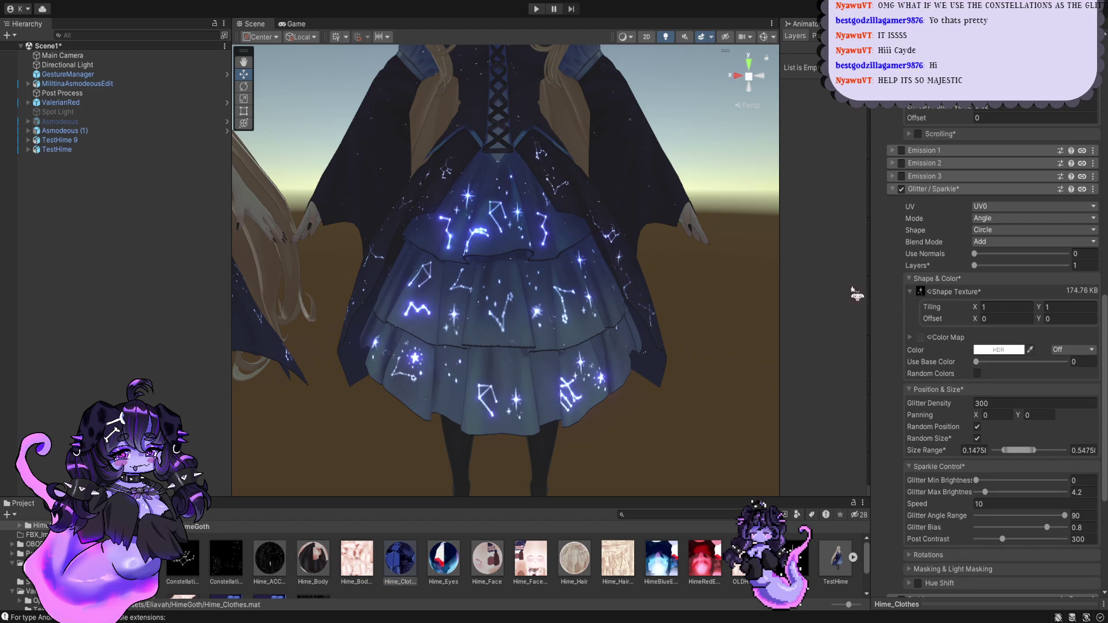
left_click(910, 291)
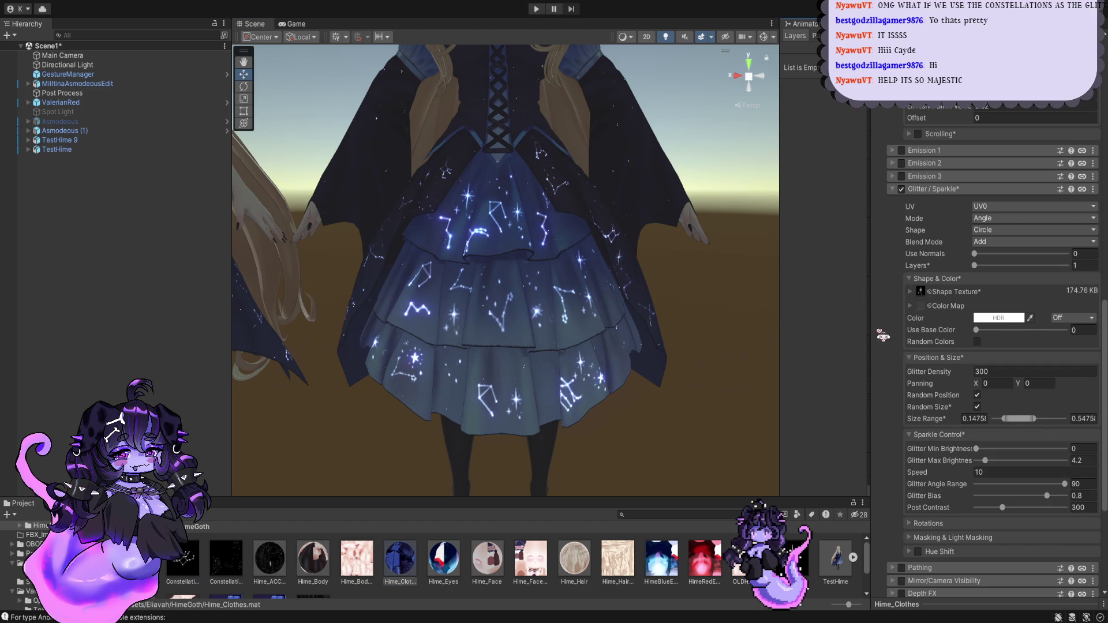
scroll(528, 357, "up", 1)
scroll(528, 356, "up", 3)
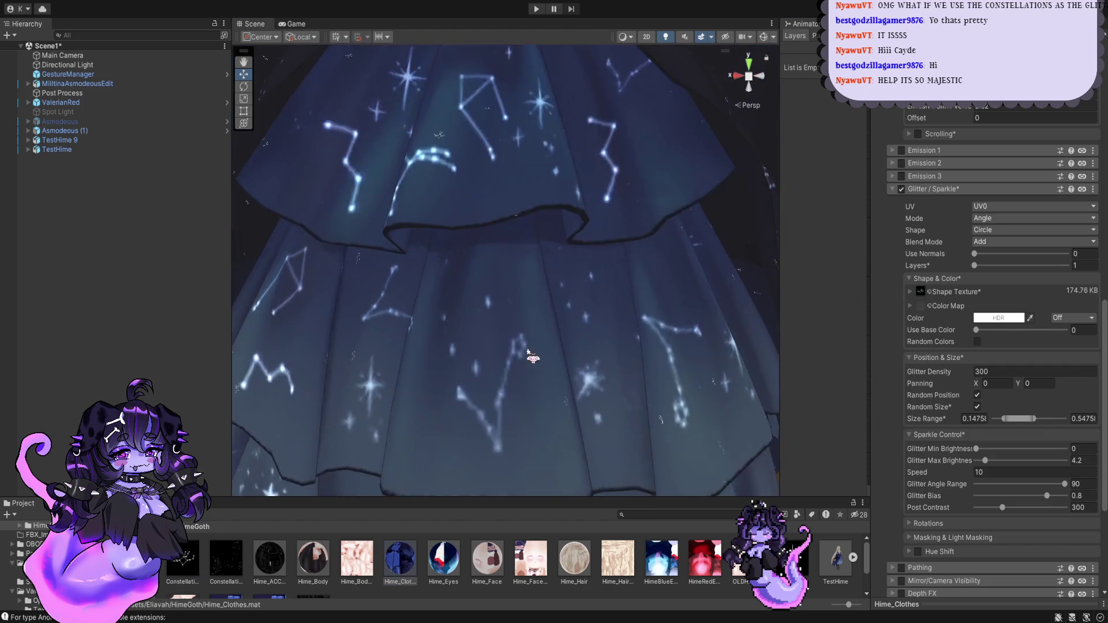
scroll(528, 356, "up", 2)
scroll(530, 350, "down", 3)
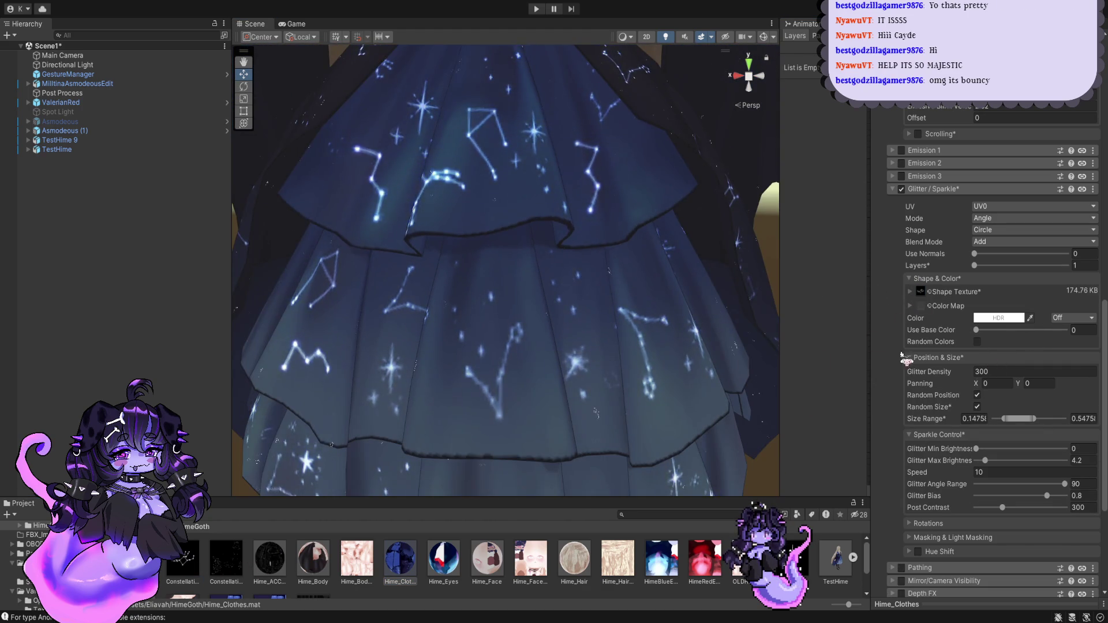
scroll(529, 350, "down", 2)
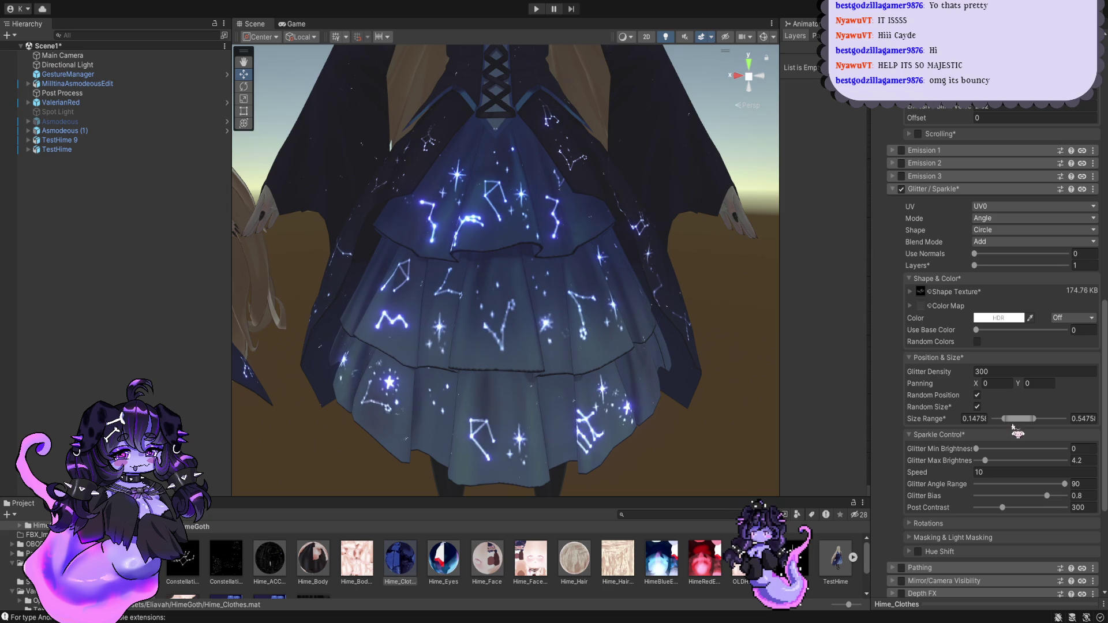
Step: Turn off Random Size and enlarge the skirt's Glitter Size
left_click(977, 407)
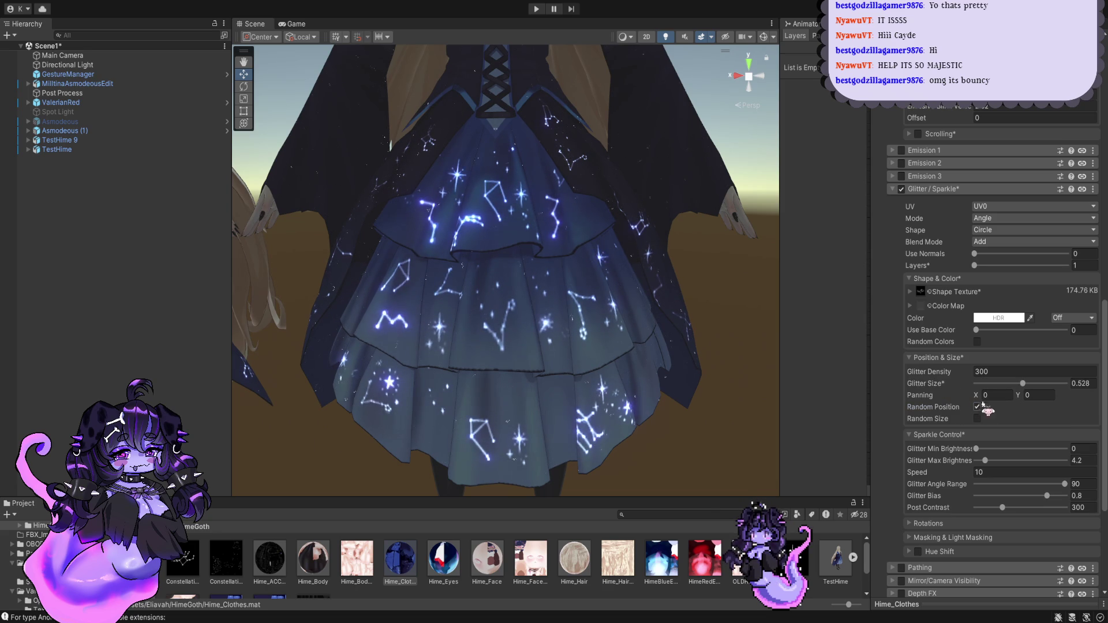
left_click_drag(1036, 386, 1056, 384)
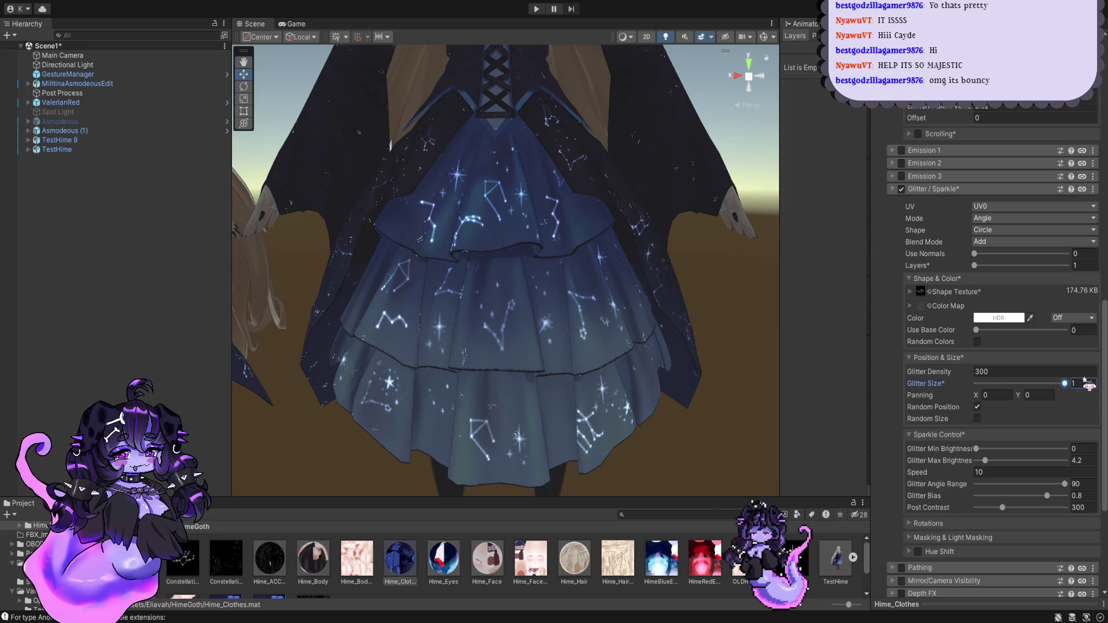
middle_click_drag(718, 227, 626, 394)
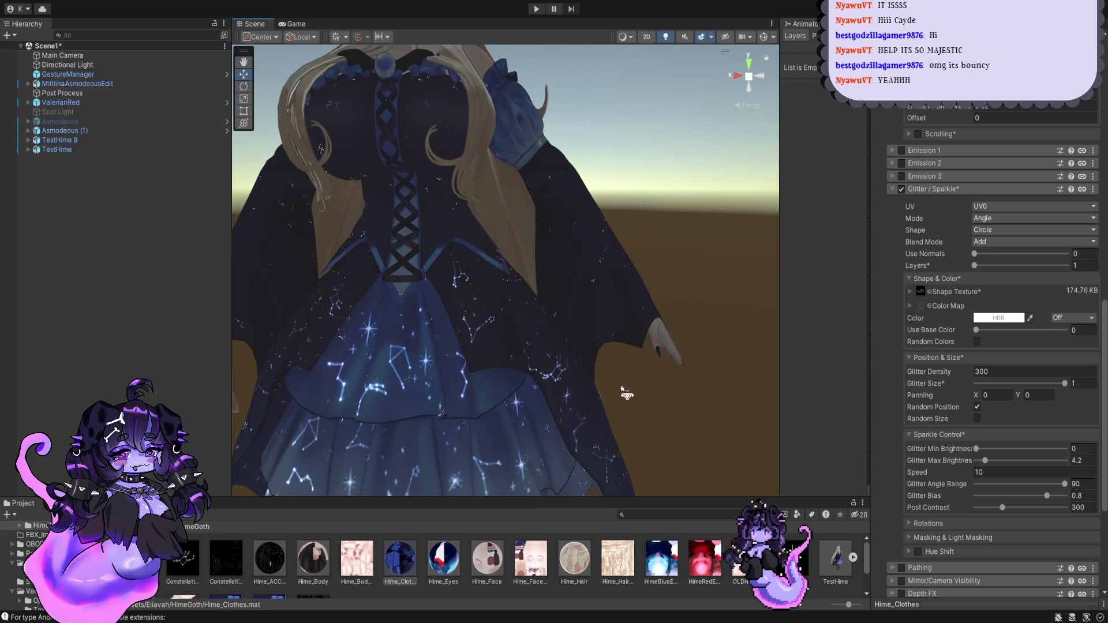
scroll(626, 394, "up", 3)
scroll(673, 375, "up", 3)
scroll(618, 388, "down", 1)
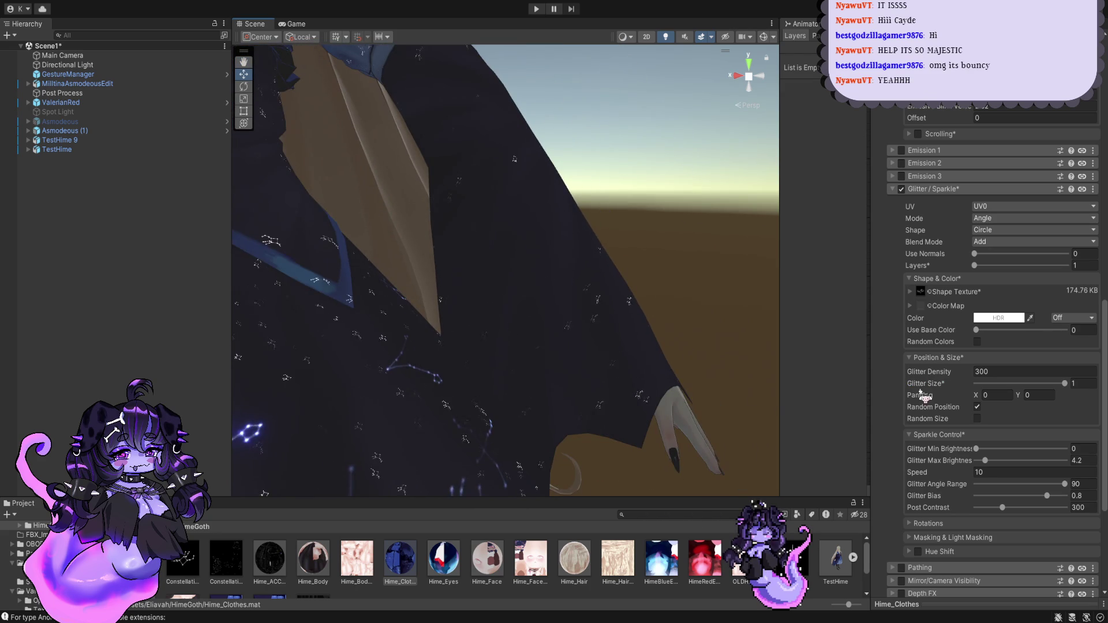
Step: Re-enable Random Size with a Size Range of 0.4807 to 0.8807
left_click(977, 418)
scroll(639, 323, "down", 2)
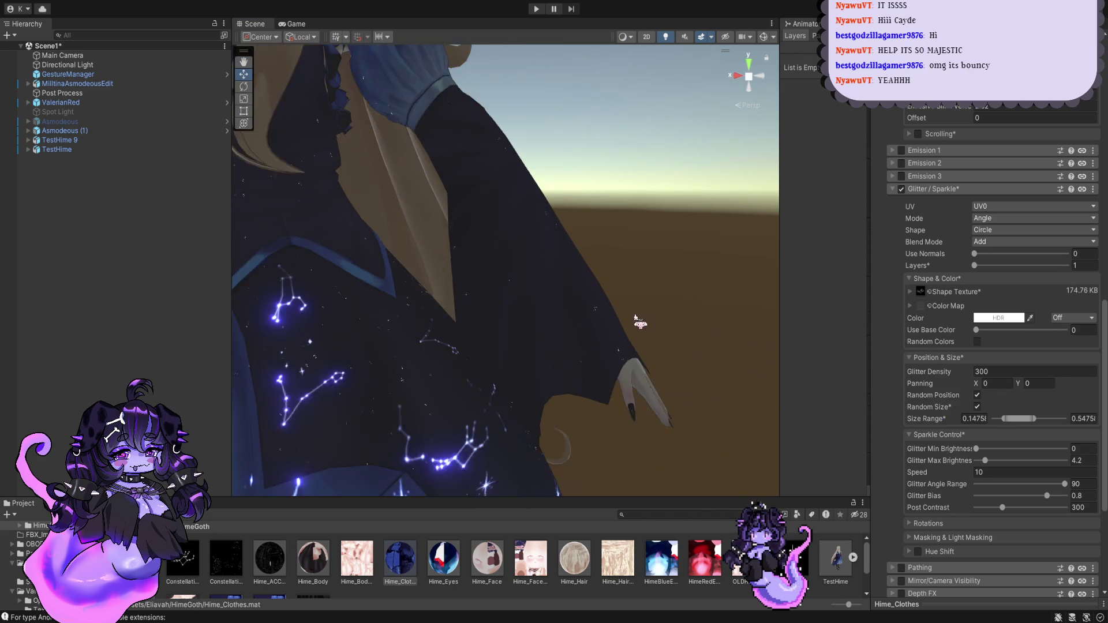
scroll(639, 323, "down", 3)
mouse_move(1018, 419)
left_mouse_down()
mouse_move(1075, 421)
mouse_move(1041, 418)
left_mouse_up()
scroll(629, 288, "down", 3)
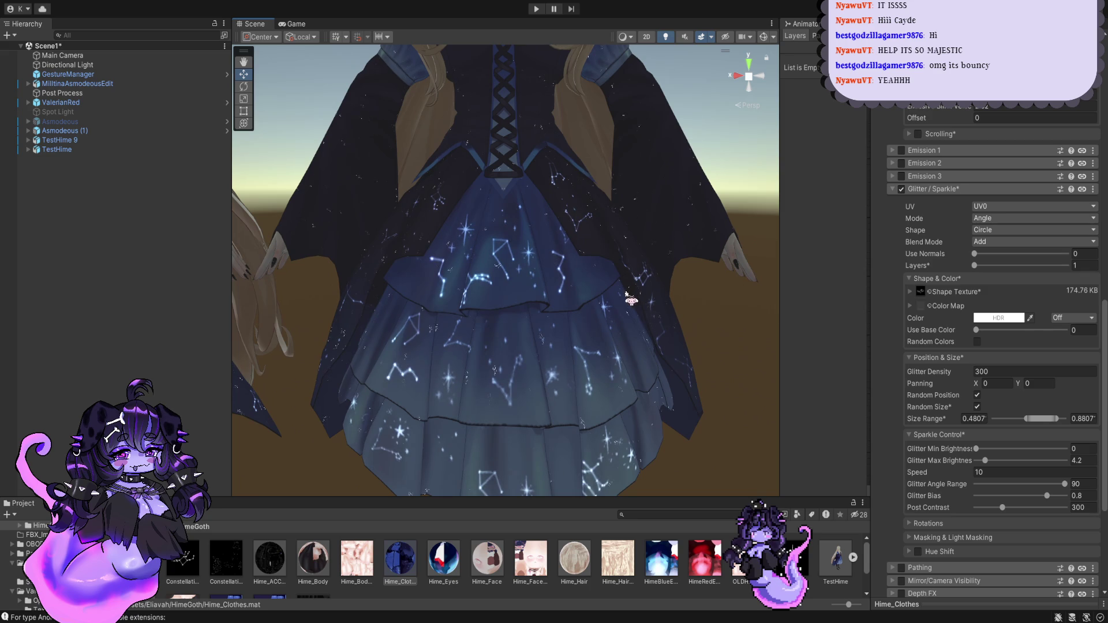
Step: Nudge the glitter Size Range to about 0.4886–0.8886
mouse_move(1042, 418)
left_mouse_down()
mouse_move(1019, 419)
mouse_move(1042, 419)
left_mouse_up()
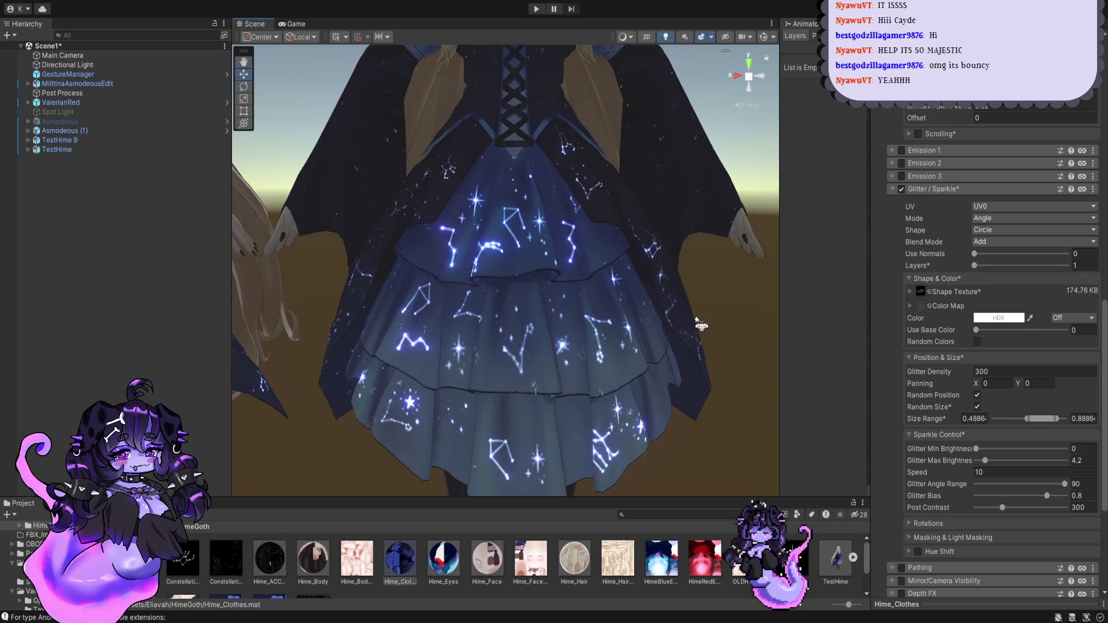
scroll(686, 346, "down", 3)
scroll(675, 340, "down", 3)
Step: Inspect the sparkles around the dress, then lower Glitter Min Brightness to 0.022
key("w")
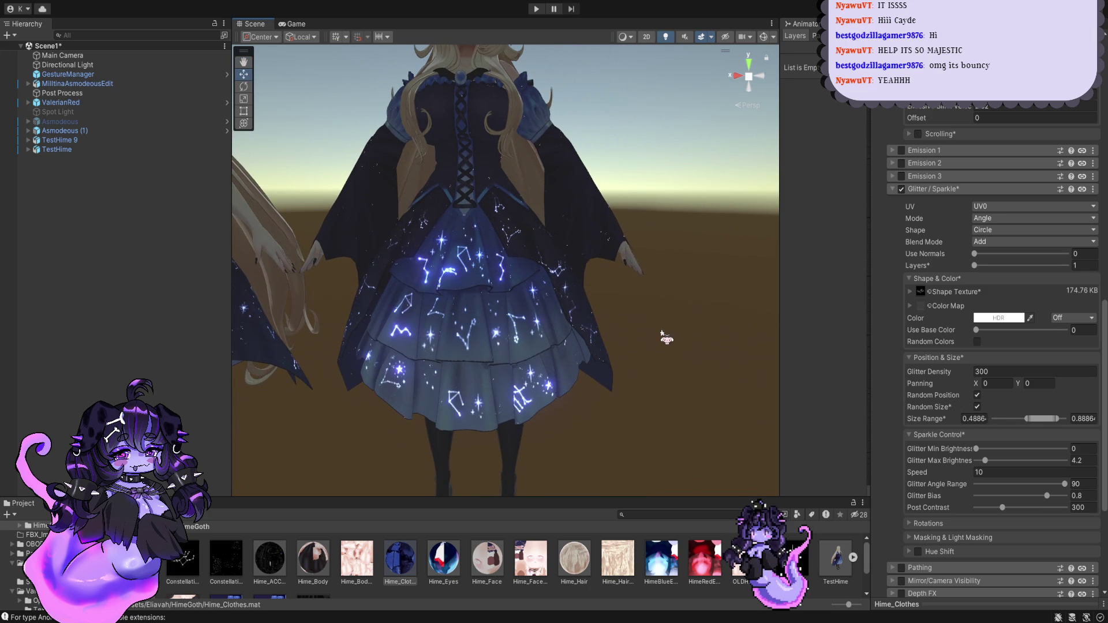
scroll(663, 346, "up", 3)
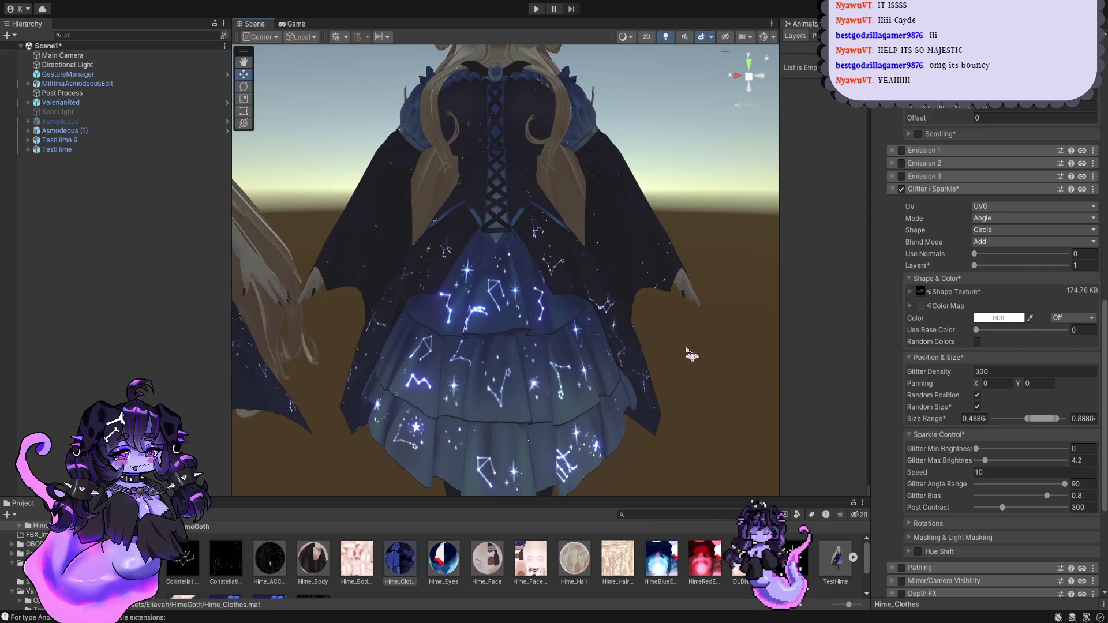
left_click_drag(656, 366, 648, 346, "alt")
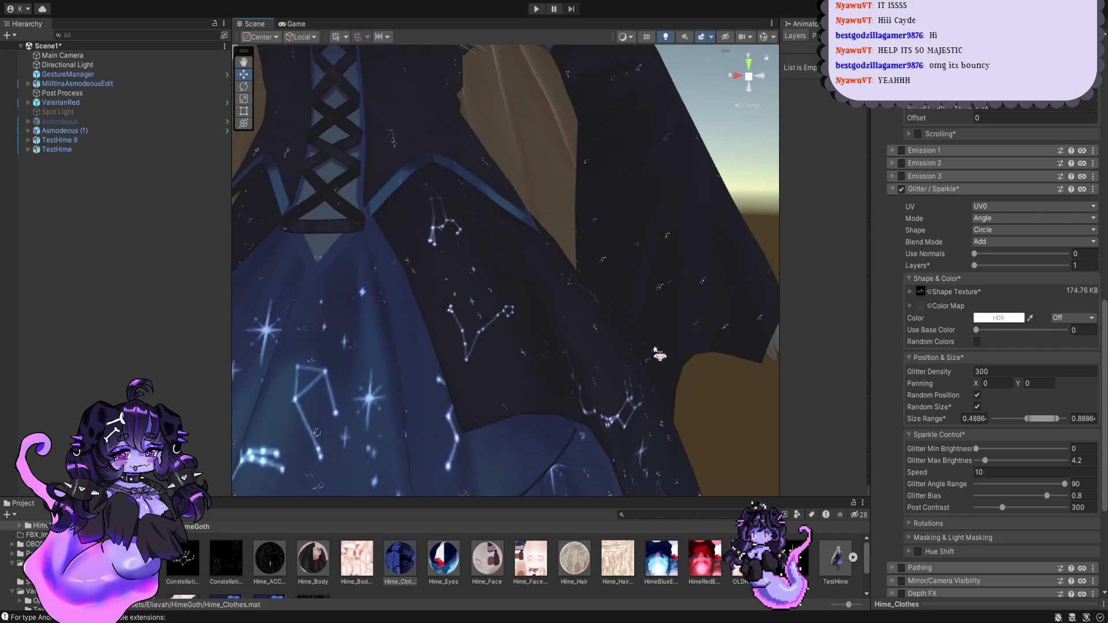
middle_click_drag(648, 347, 729, 314)
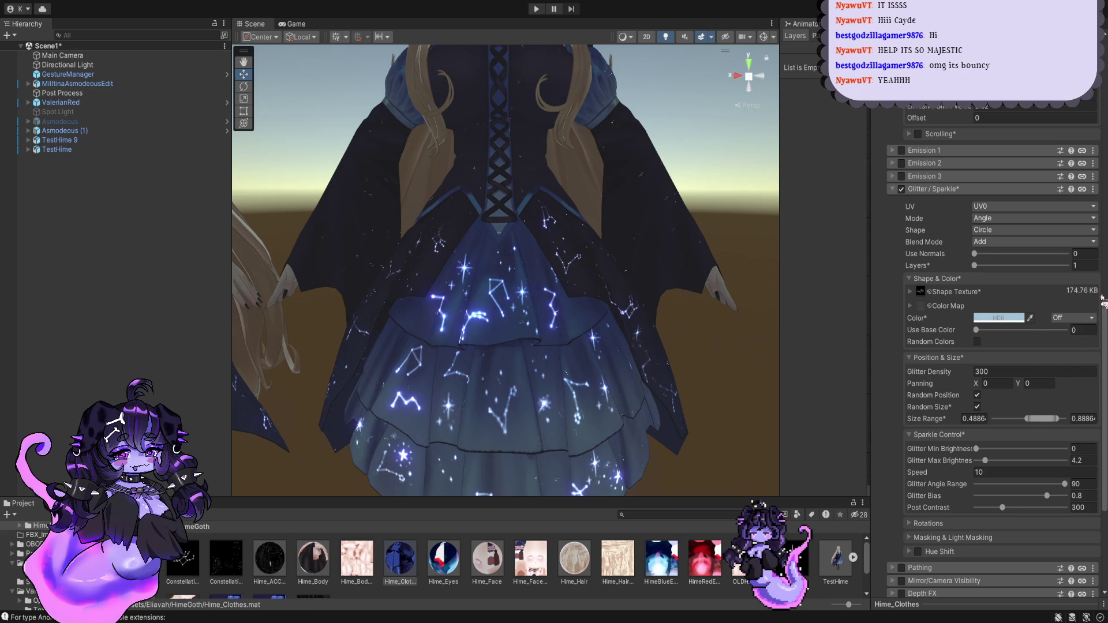
scroll(548, 301, "up", 3)
middle_click_drag(549, 302, 598, 289)
scroll(566, 323, "up", 3)
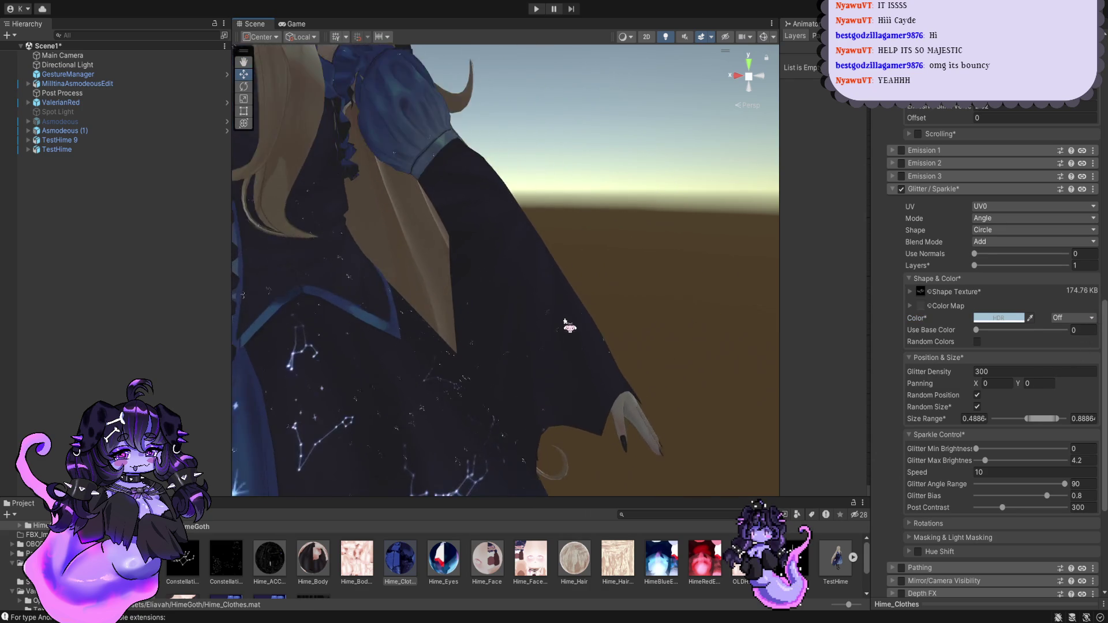
scroll(569, 321, "down", 3)
scroll(556, 321, "down", 3)
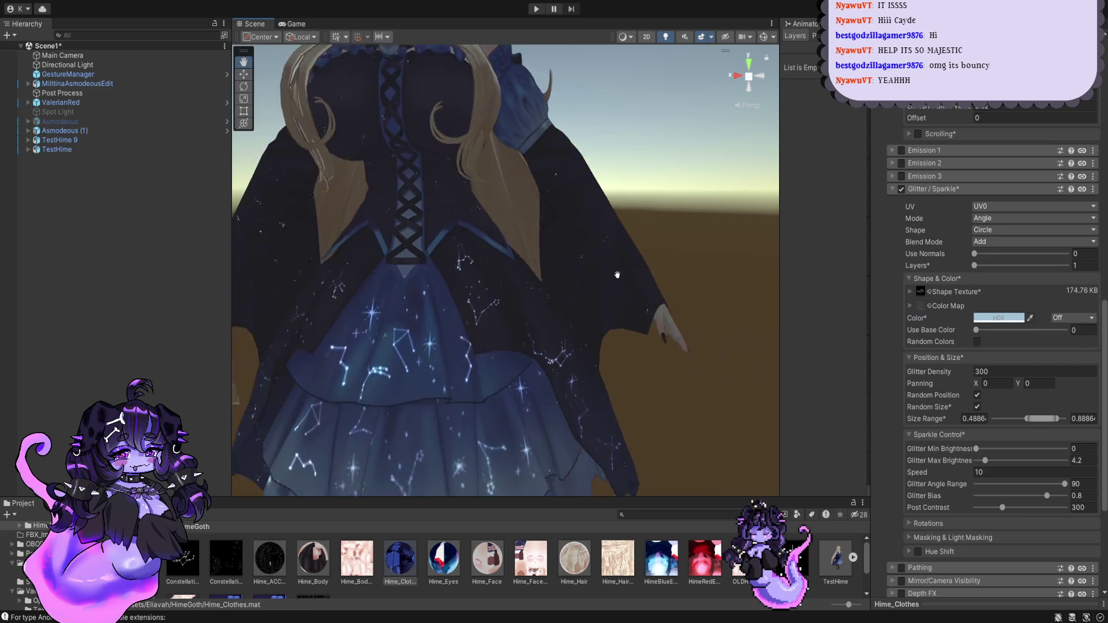
middle_click_drag(556, 321, 626, 280)
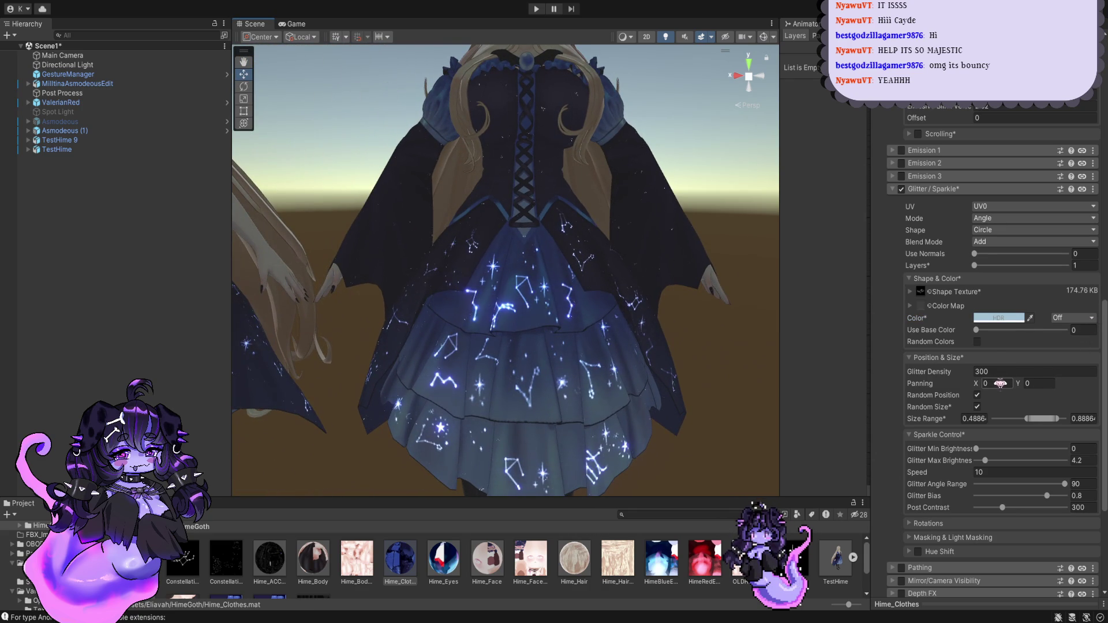
scroll(1004, 398, "down", 2)
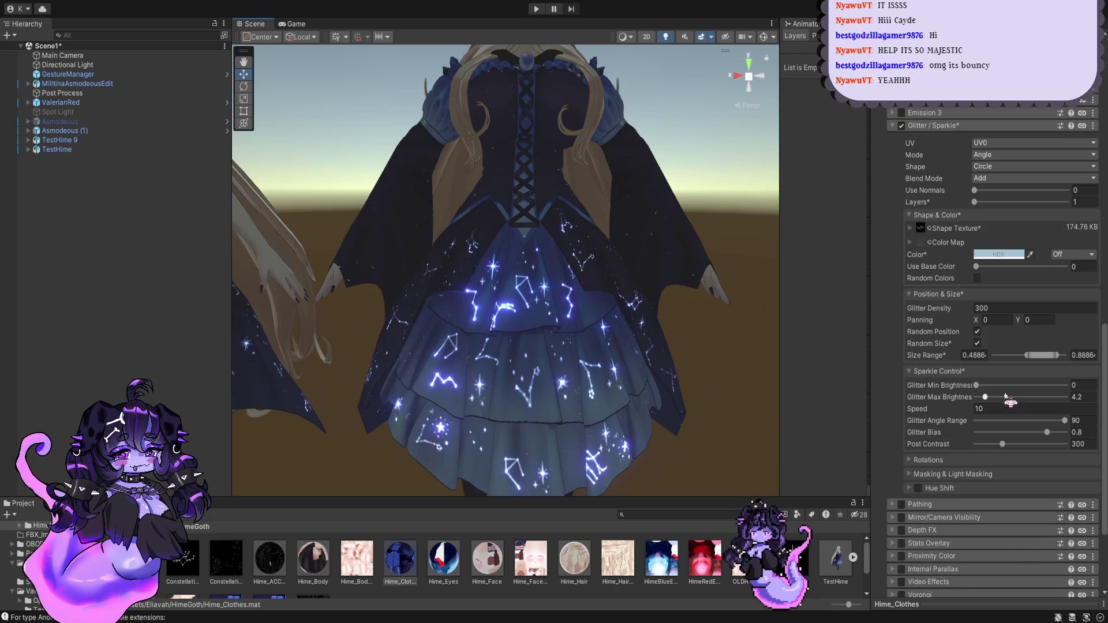
mouse_move(999, 386)
left_mouse_down()
mouse_move(978, 385)
mouse_move(1040, 397)
mouse_move(1023, 396)
left_mouse_up()
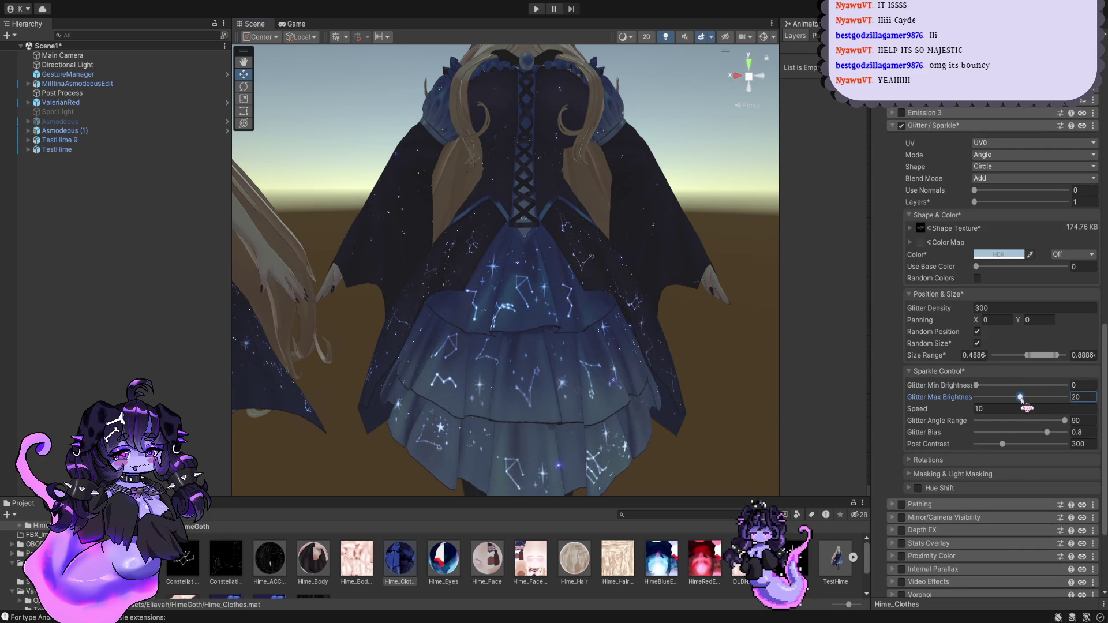
Step: Set Glitter Max Brightness 9.2, Speed 5 and Glitter Bias 0.754
right_click_drag(797, 344, 895, 394)
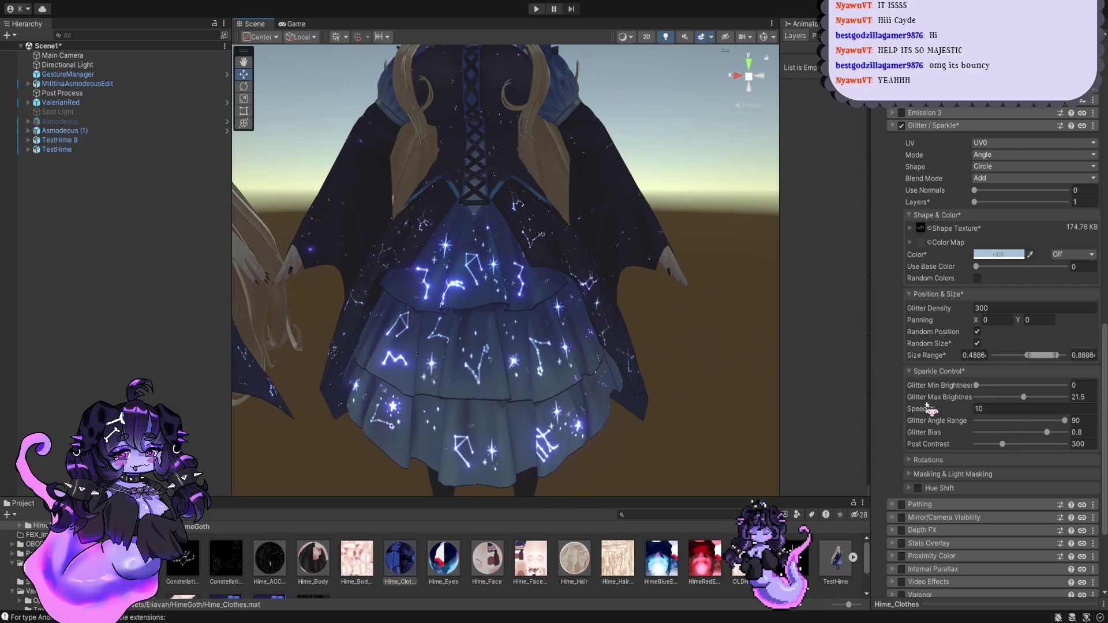
left_click(991, 407)
type("5")
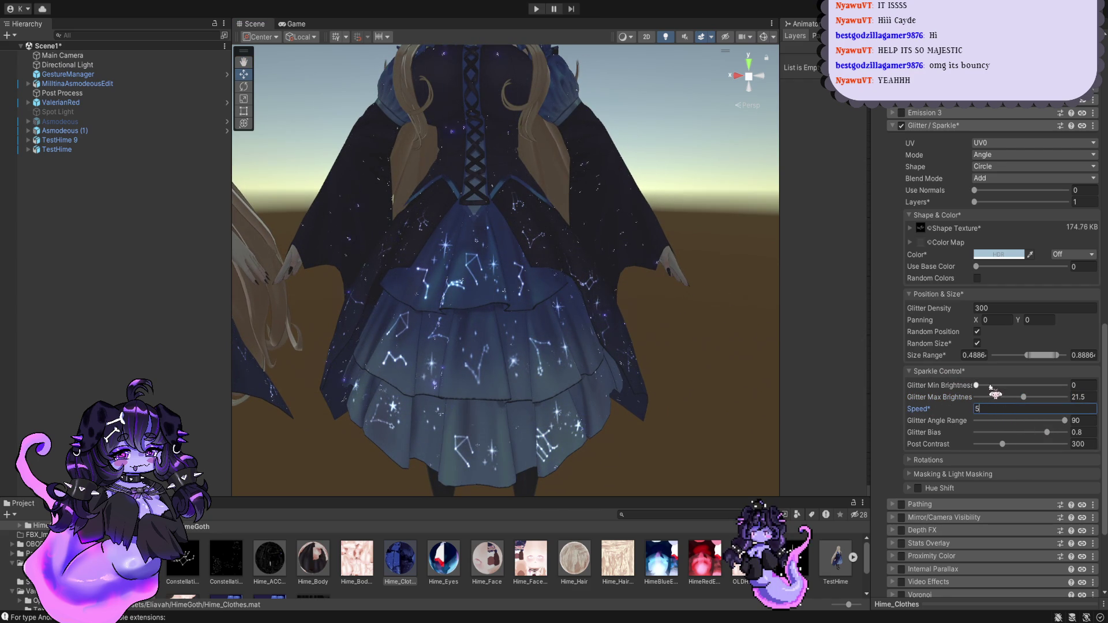
left_click_drag(1023, 397, 994, 398)
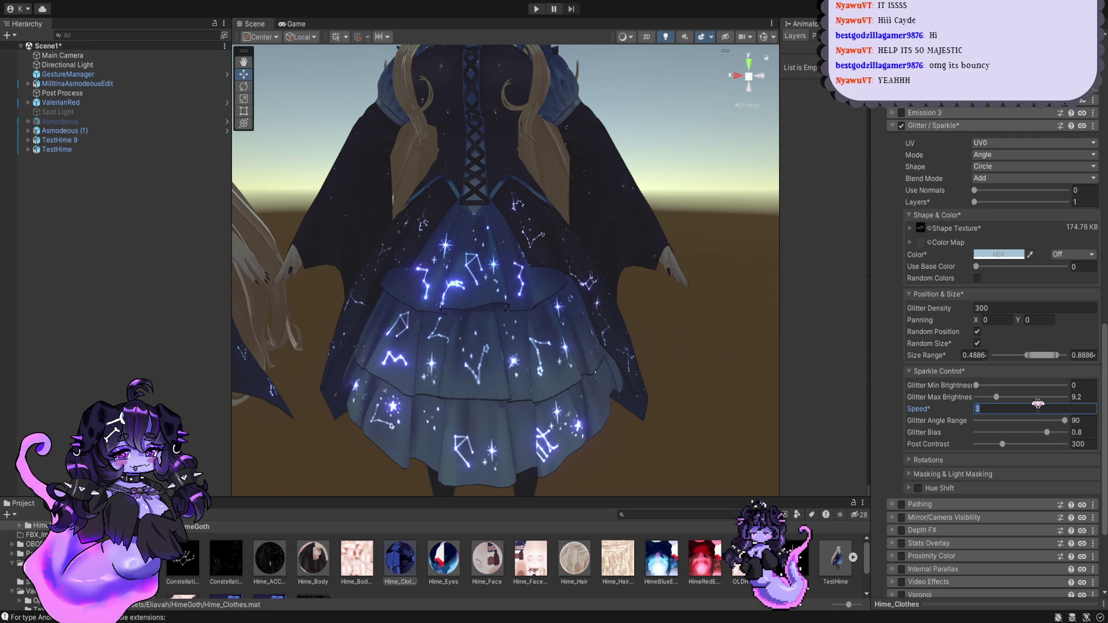
type("5")
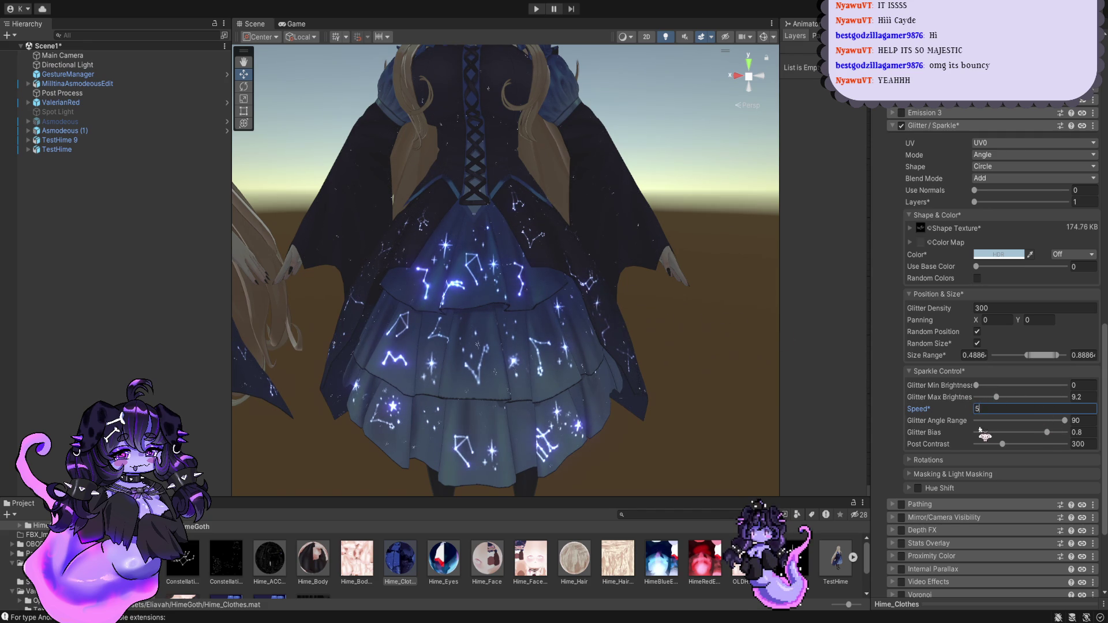
left_click_drag(1046, 432, 1051, 433)
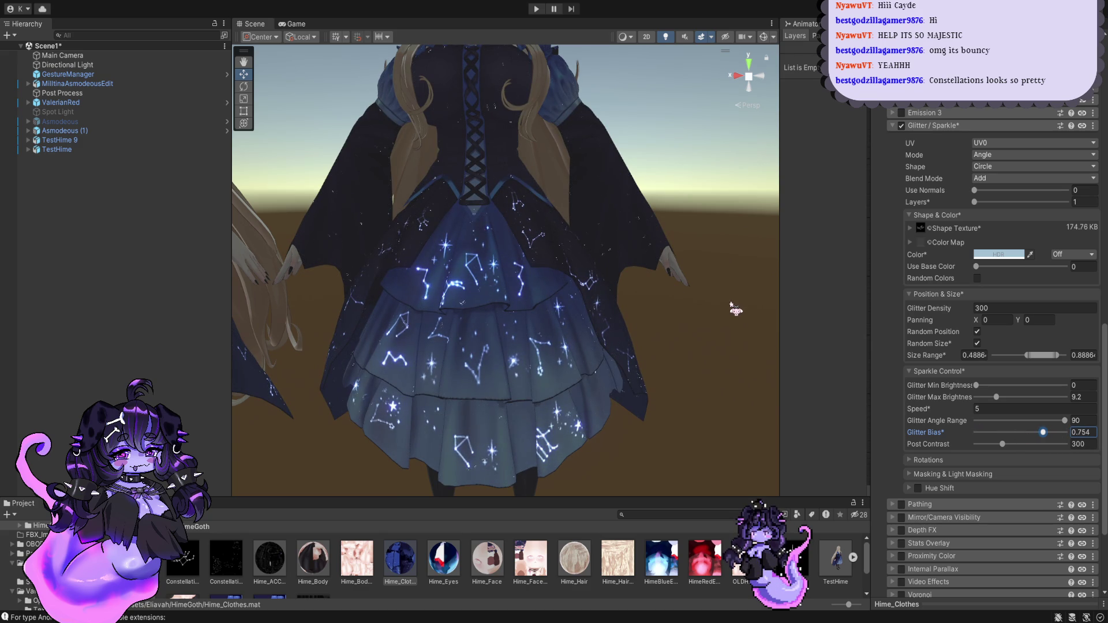
Step: Zoom the Scene view in and recentre it on the avatar's dress
scroll(721, 306, "down", 5)
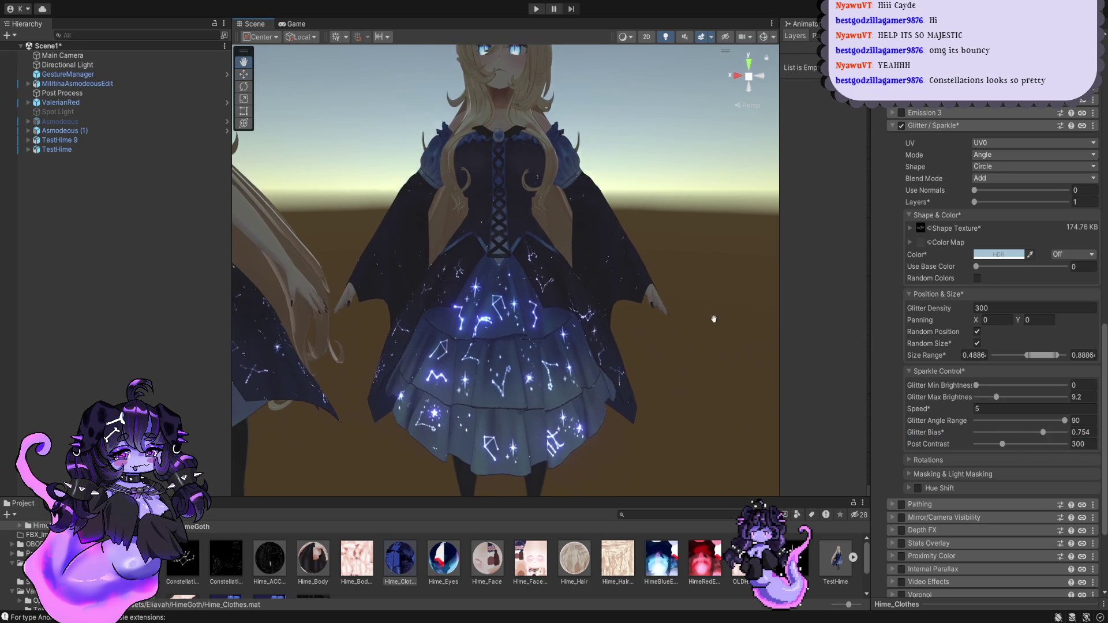
scroll(669, 317, "up", 2)
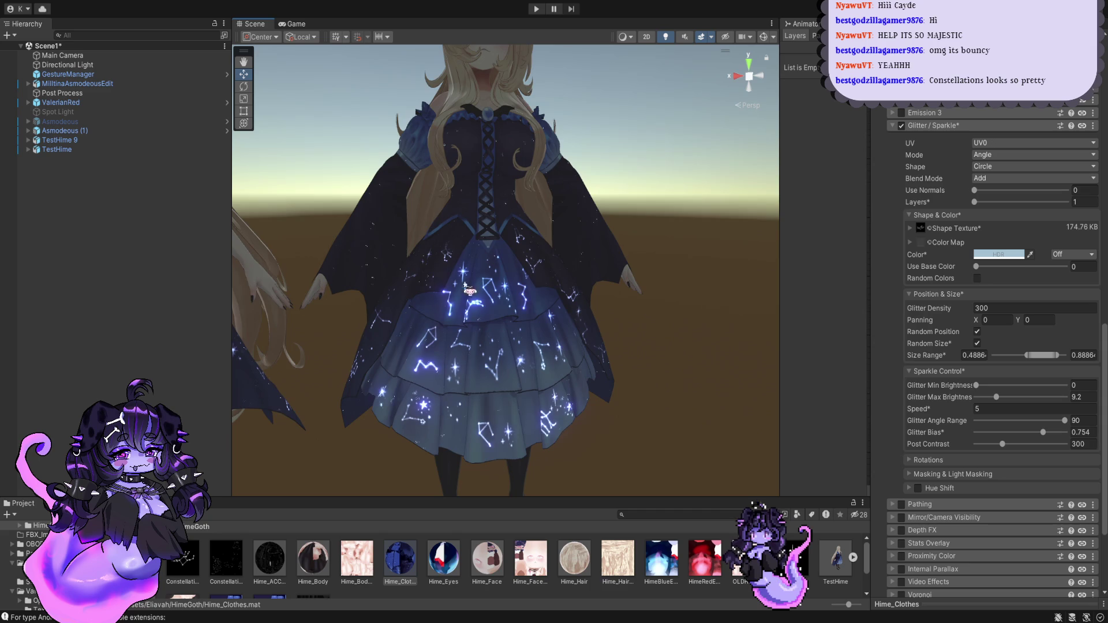
scroll(484, 332, "up", 2)
scroll(484, 332, "up", 3)
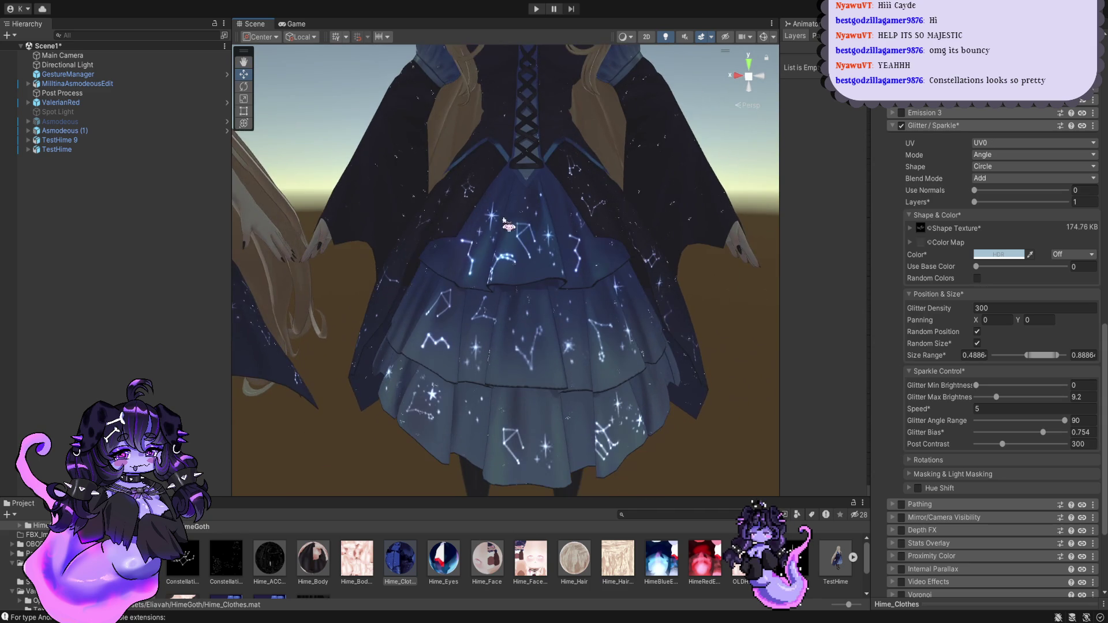
middle_click_drag(549, 357, 478, 279)
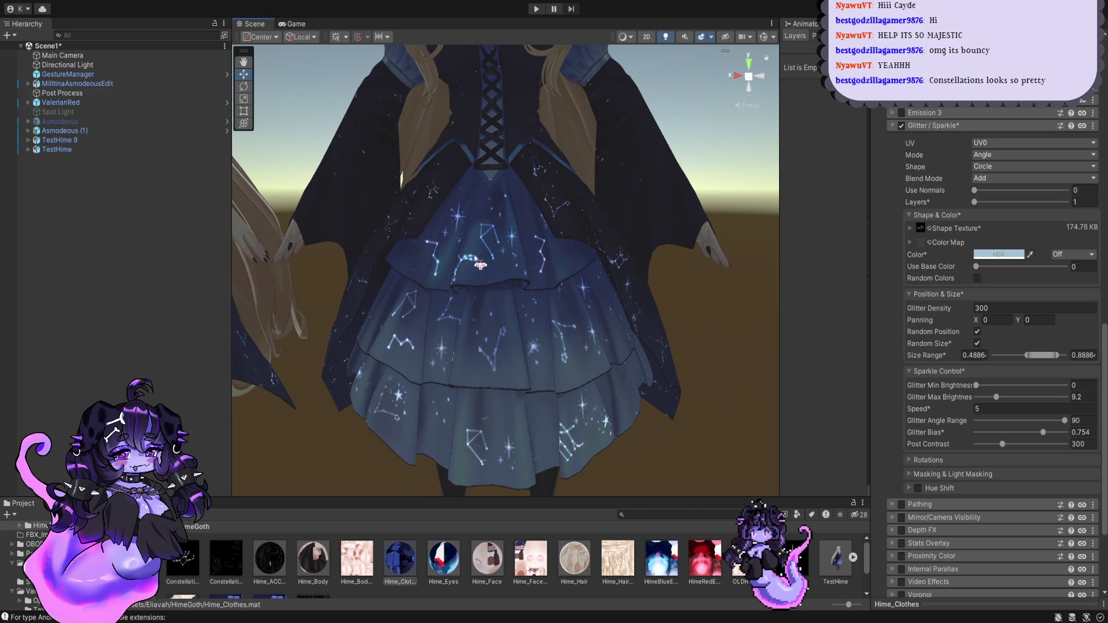
scroll(515, 361, "down", 2)
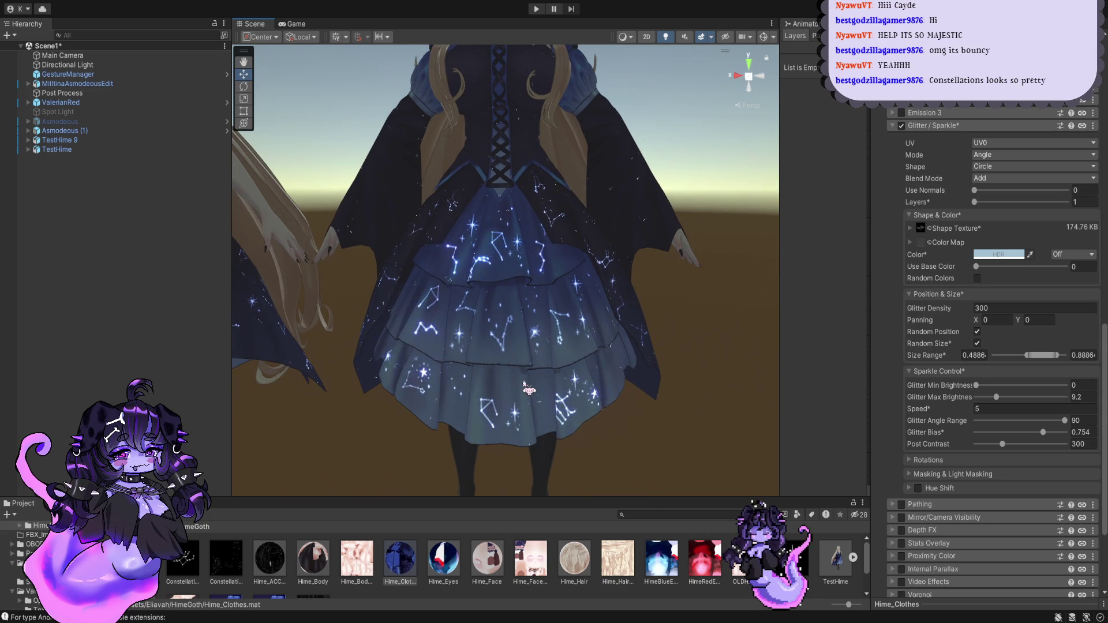
scroll(391, 430, "up", 1)
Step: Orbit toward the right character and close in on the glowing constellation skirt
middle_click_drag(391, 430, 465, 430)
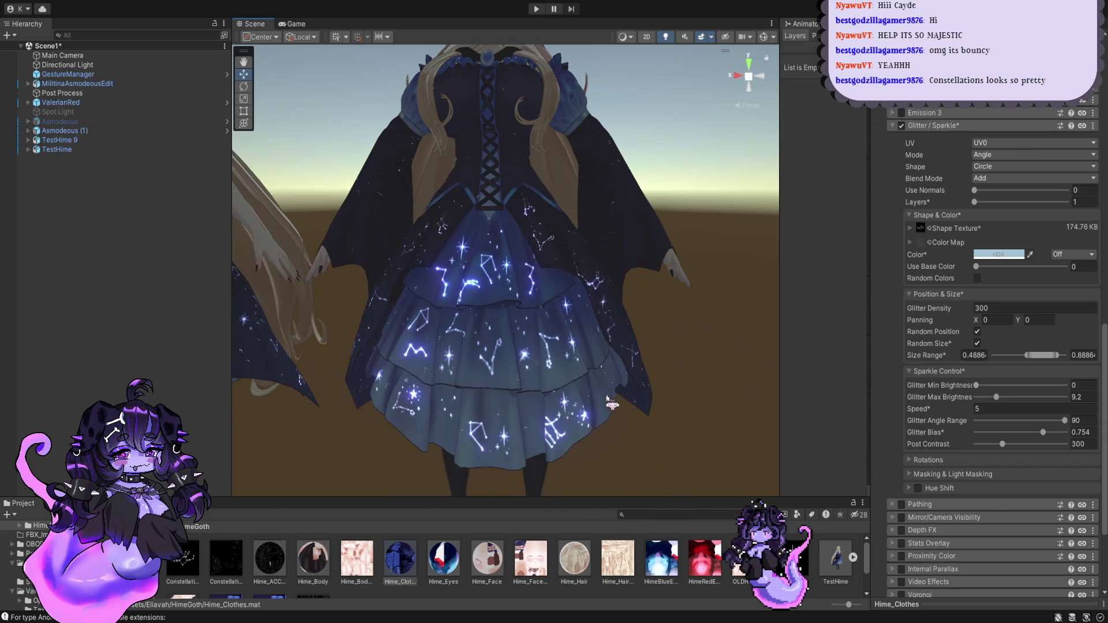
left_click_drag(612, 404, 554, 348, "alt")
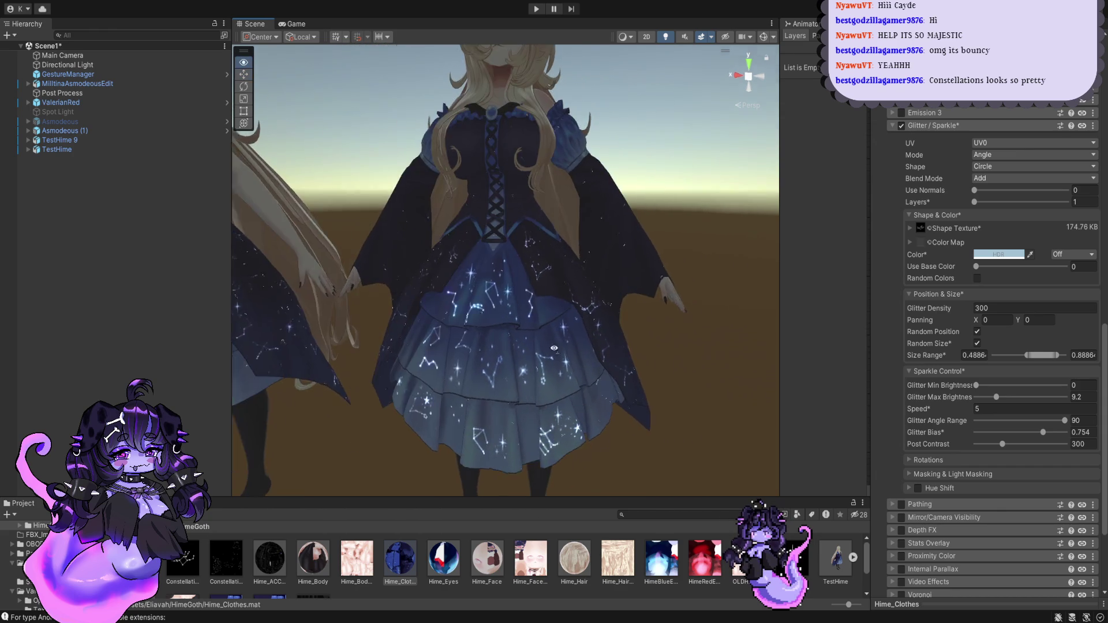
scroll(554, 348, "down", 5)
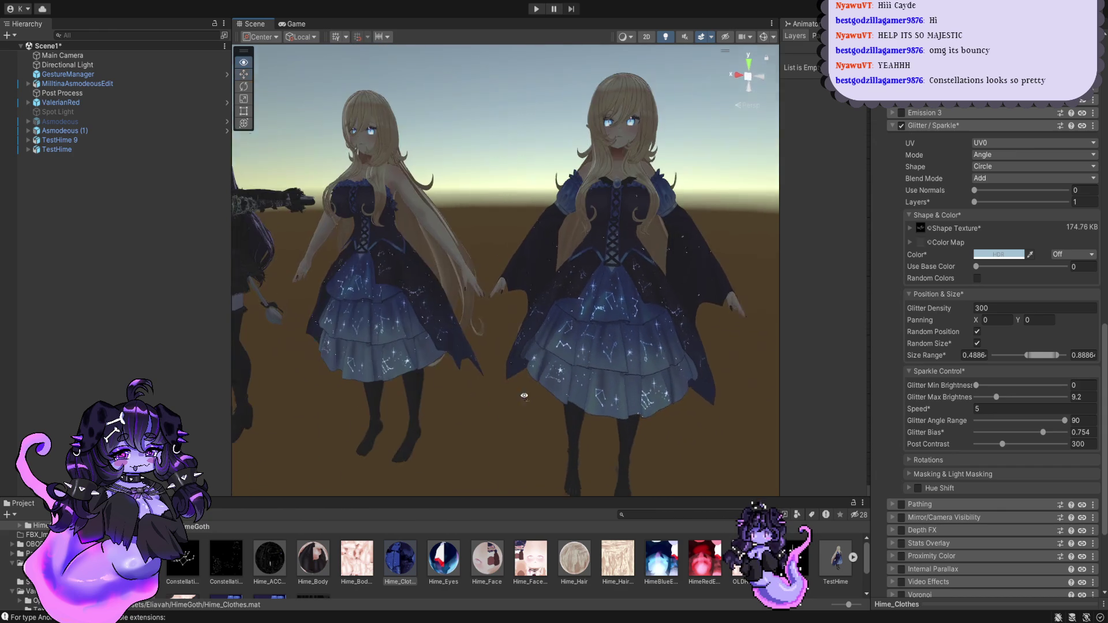
left_click_drag(524, 395, 507, 416, "alt")
scroll(496, 346, "up", 5)
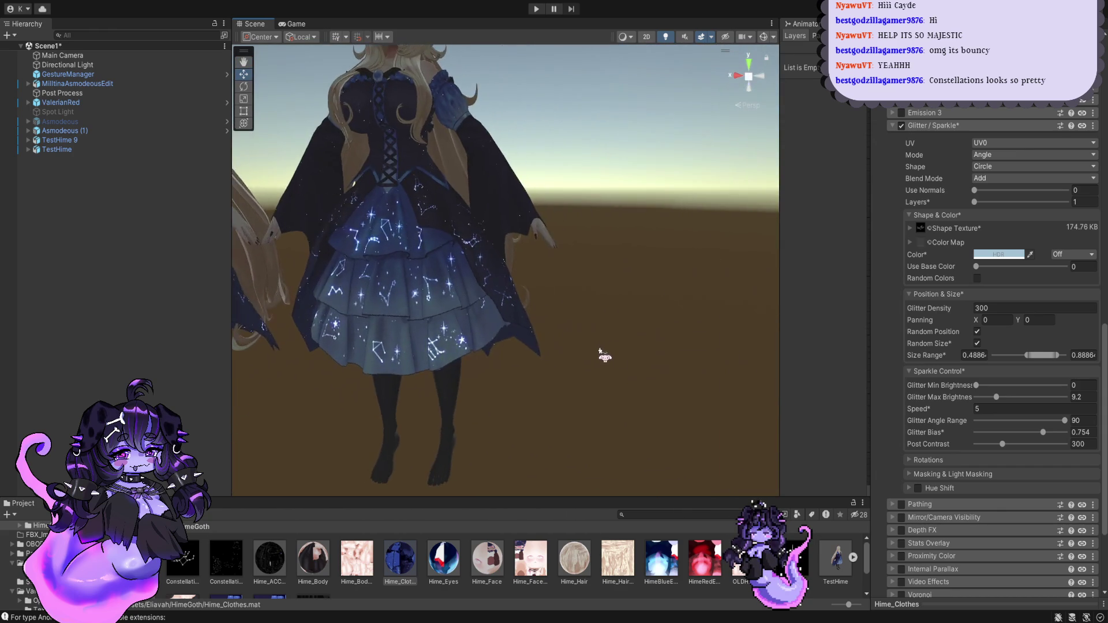
left_click_drag(604, 356, 650, 353, "alt")
scroll(650, 353, "up", 5)
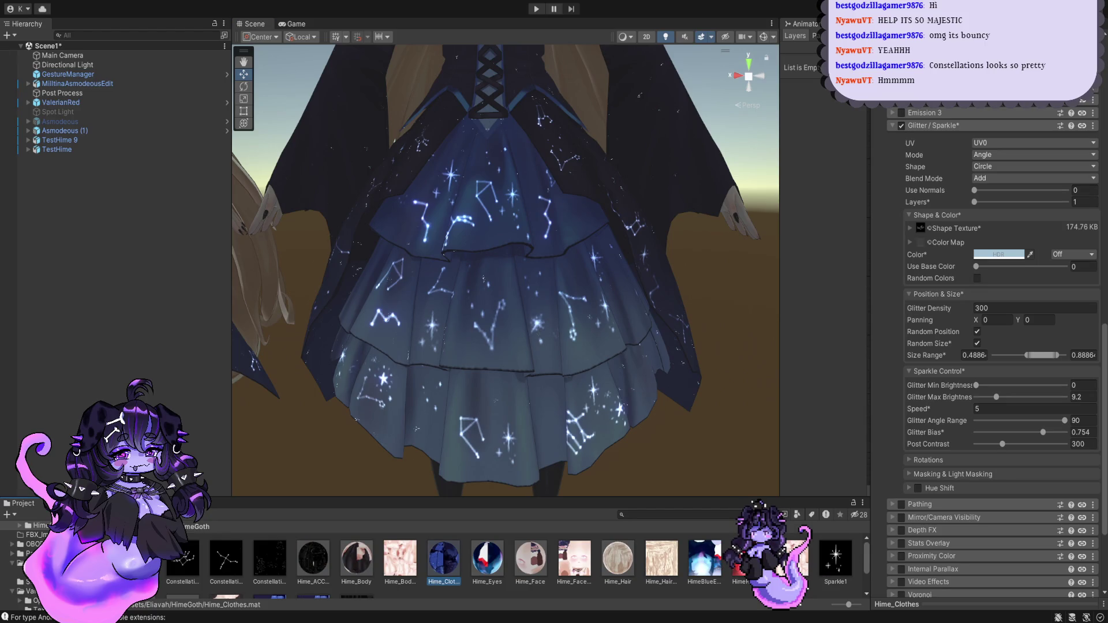
left_click(249, 542)
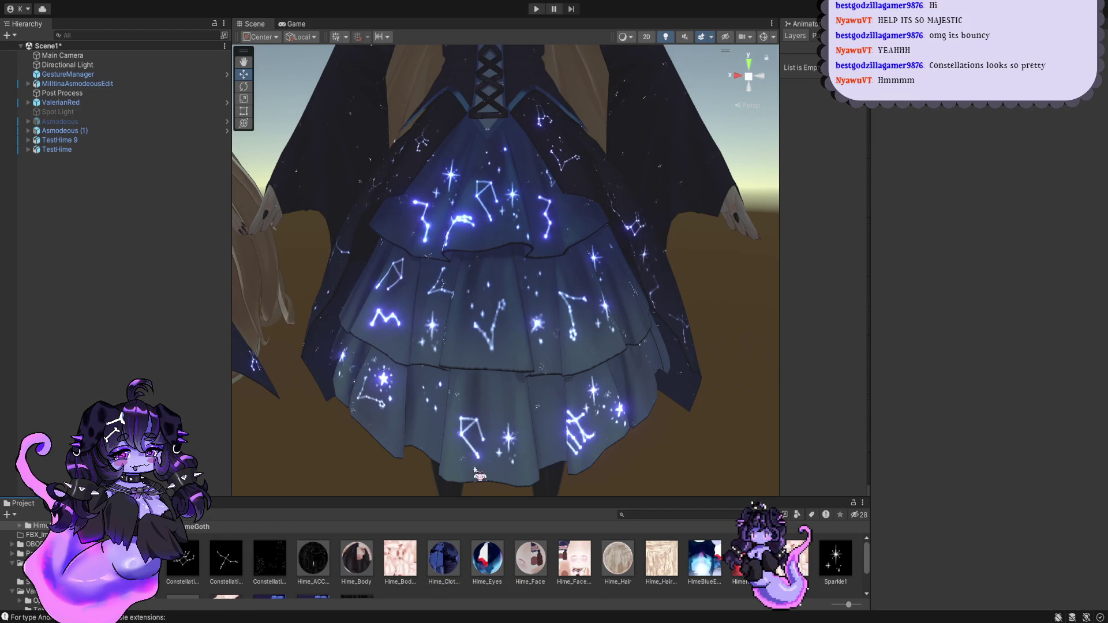
key("ctrl+z")
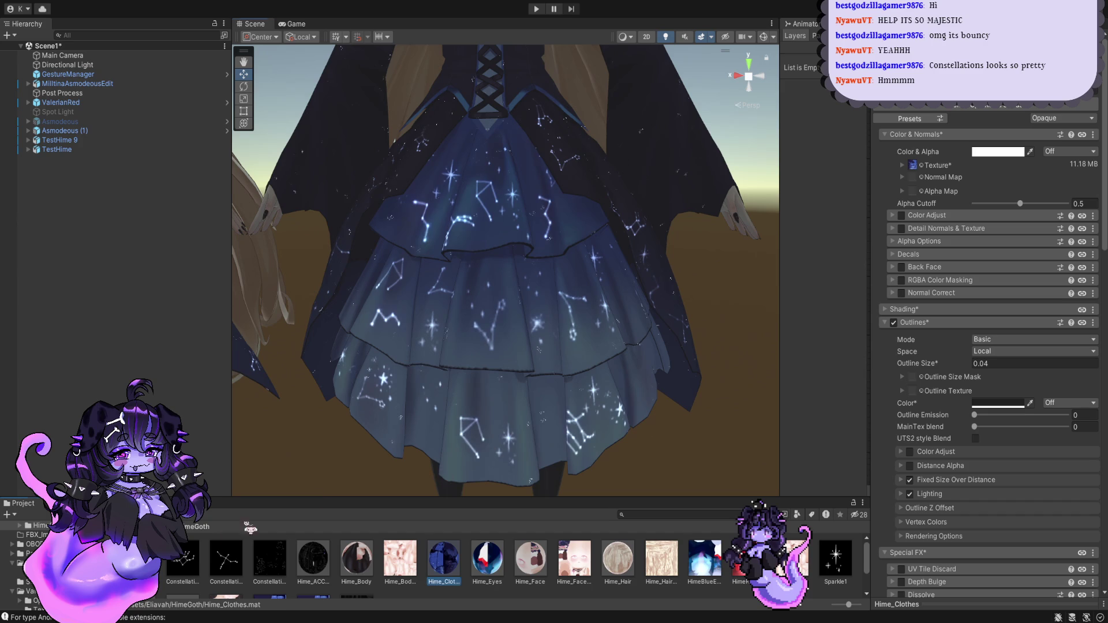
scroll(933, 478, "down", 5)
scroll(933, 478, "down", 5)
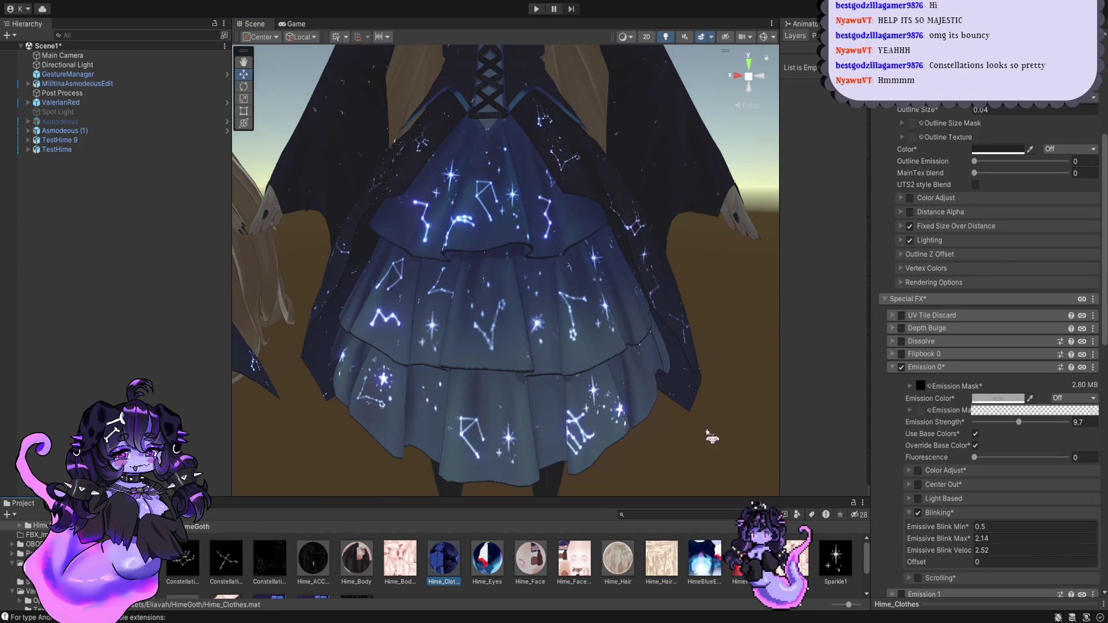
scroll(989, 351, "down", 3)
scroll(989, 351, "down", 3)
scroll(988, 351, "down", 3)
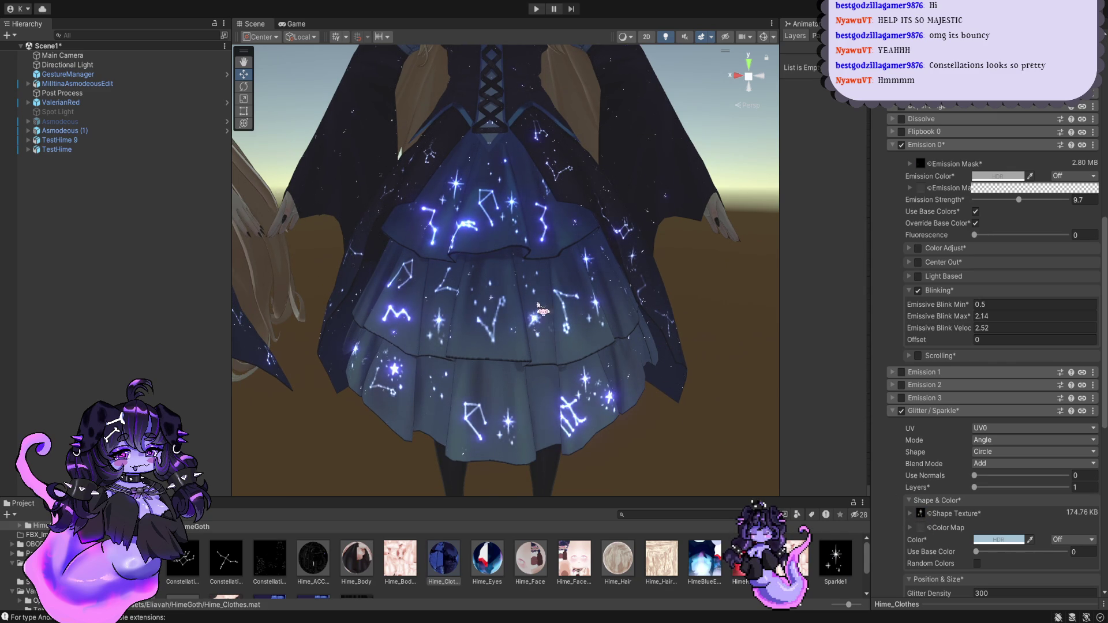
scroll(554, 323, "up", 5)
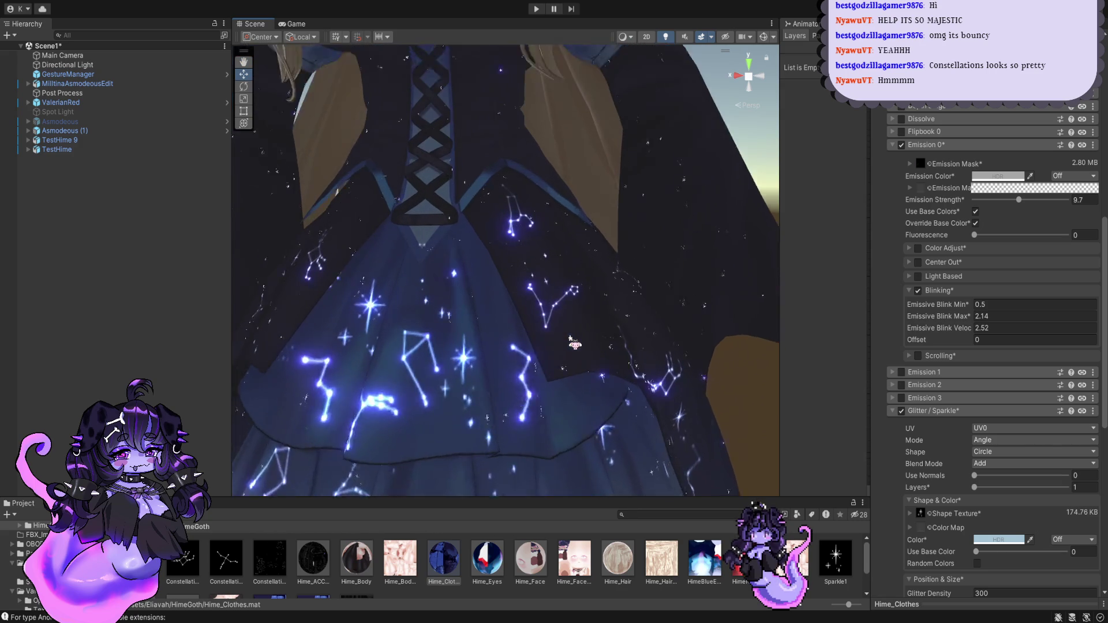
scroll(571, 328, "down", 5)
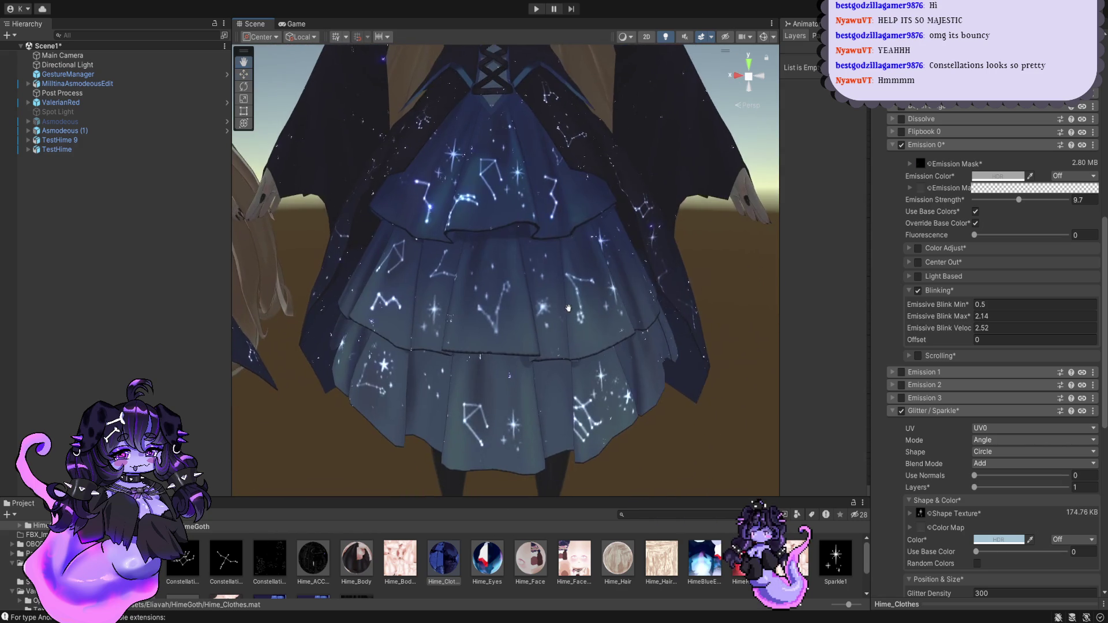
middle_click_drag(568, 308, 564, 350)
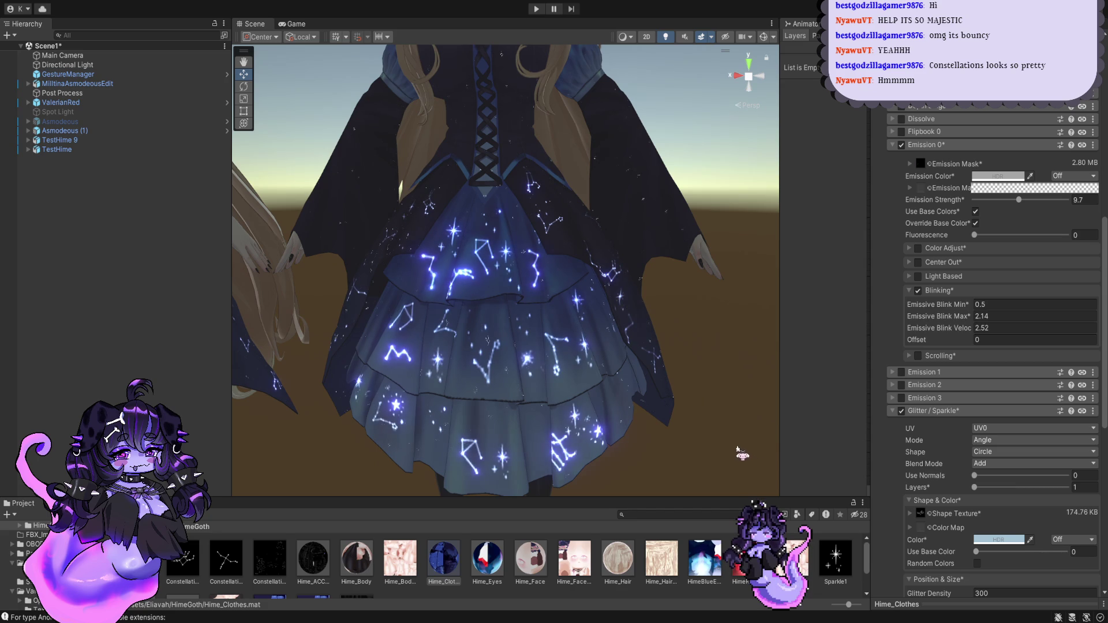
scroll(737, 451, "up", 3)
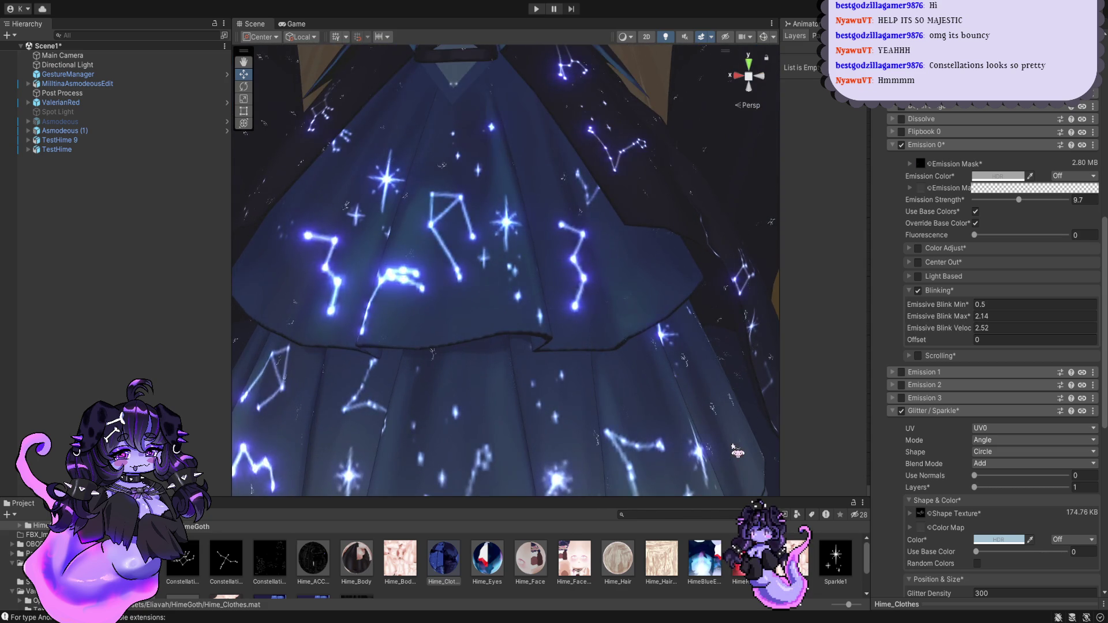
scroll(737, 451, "down", 2)
scroll(737, 451, "down", 1)
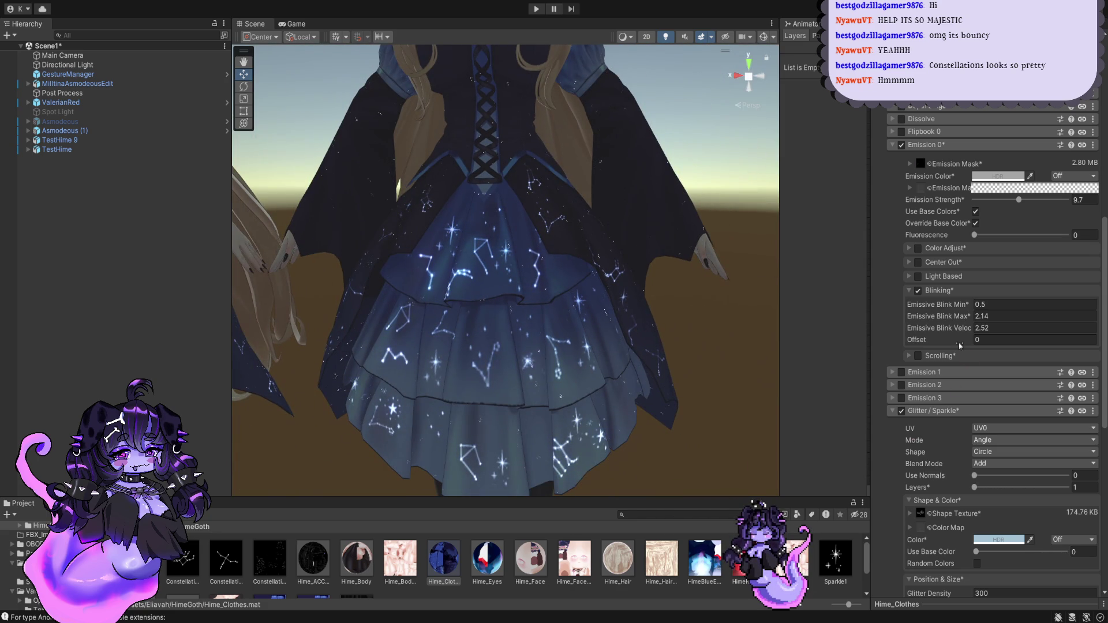
scroll(966, 424, "down", 5)
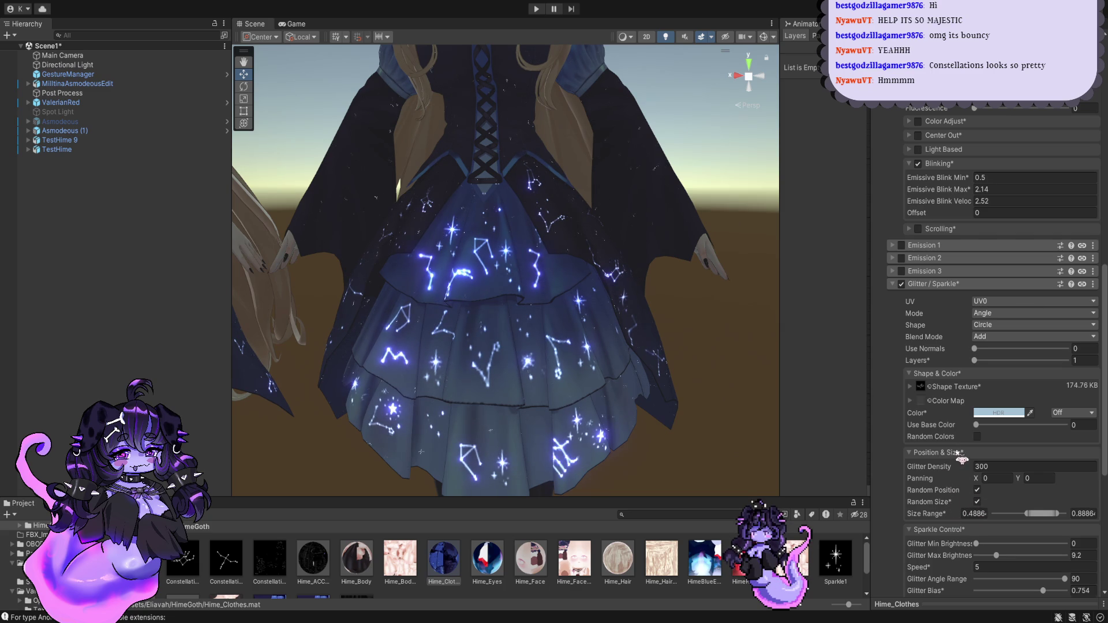
scroll(967, 468, "down", 3)
left_click(977, 438)
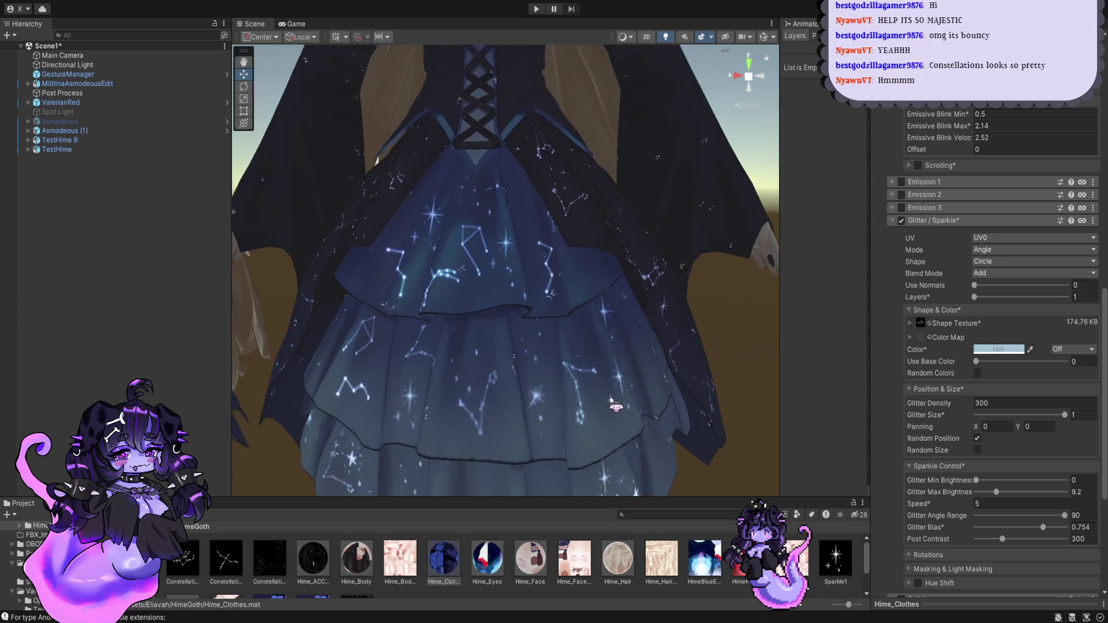
scroll(618, 404, "up", 1)
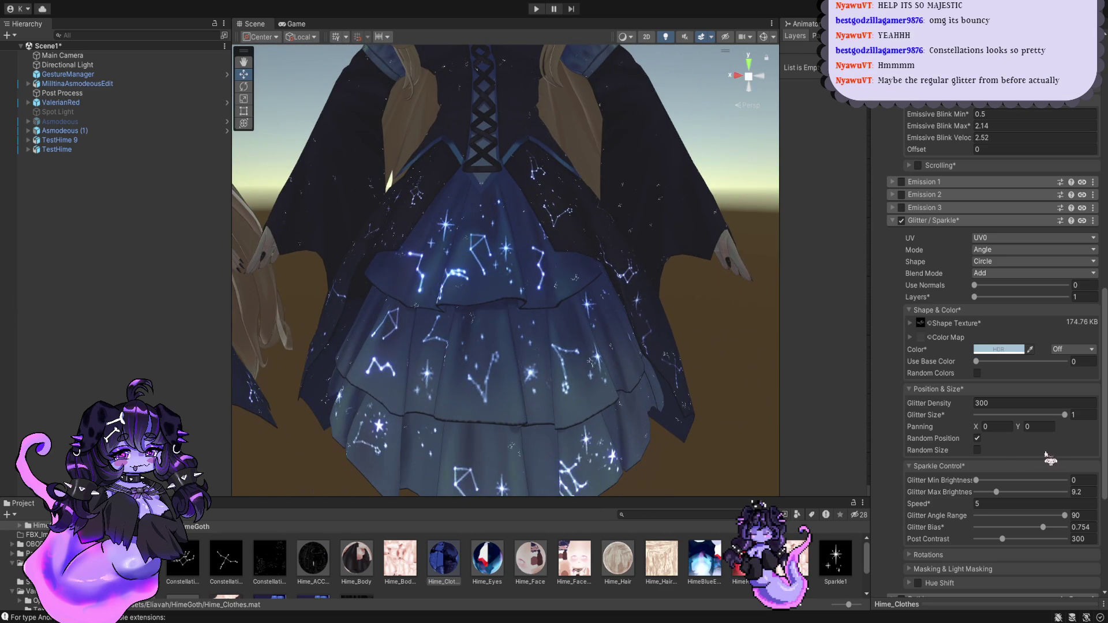
left_click(976, 449)
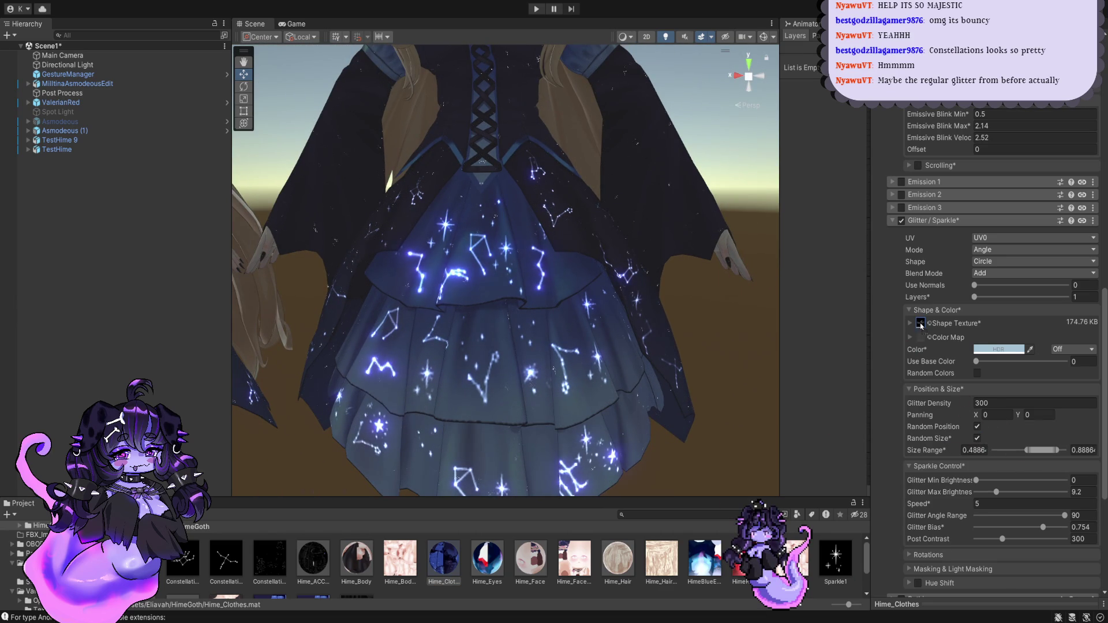
Step: Zoom in on the sleeve and hair, then orbit around the bodice and neck
middle_click_drag(752, 364, 670, 404)
scroll(645, 421, "up", 6)
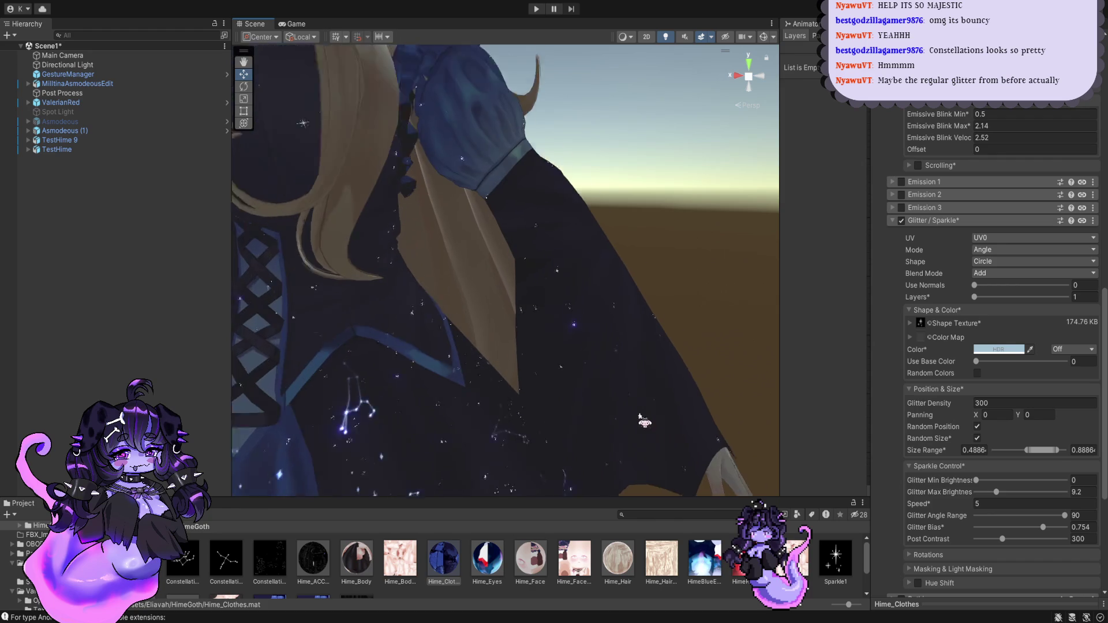
scroll(635, 374, "down", 8)
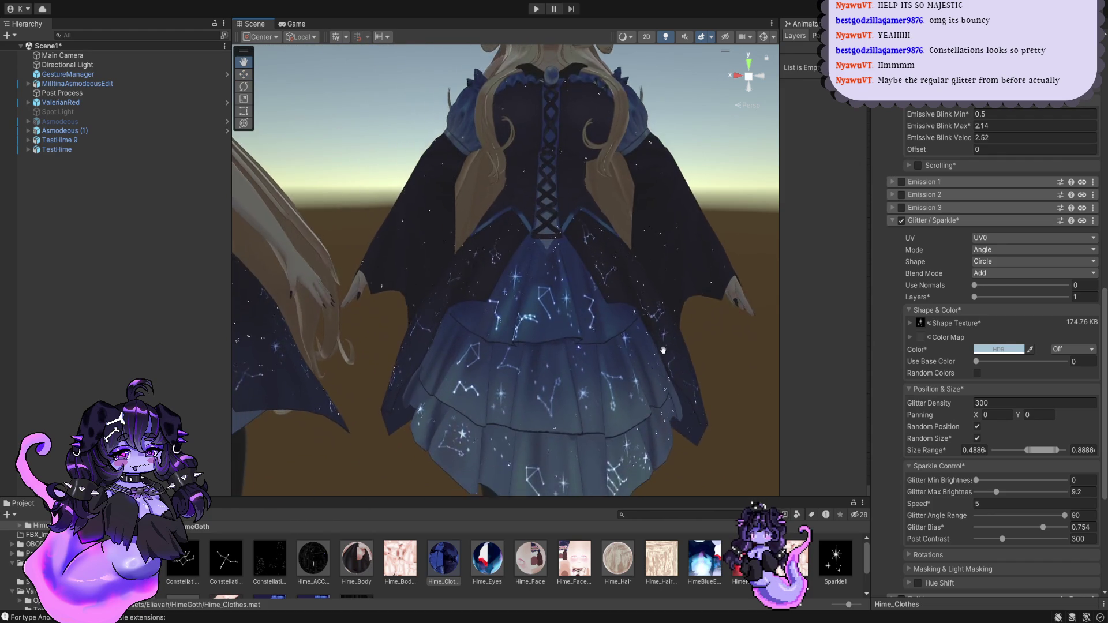
scroll(636, 387, "up", 4)
scroll(601, 371, "up", 3)
left_click_drag(576, 309, 600, 357, "alt")
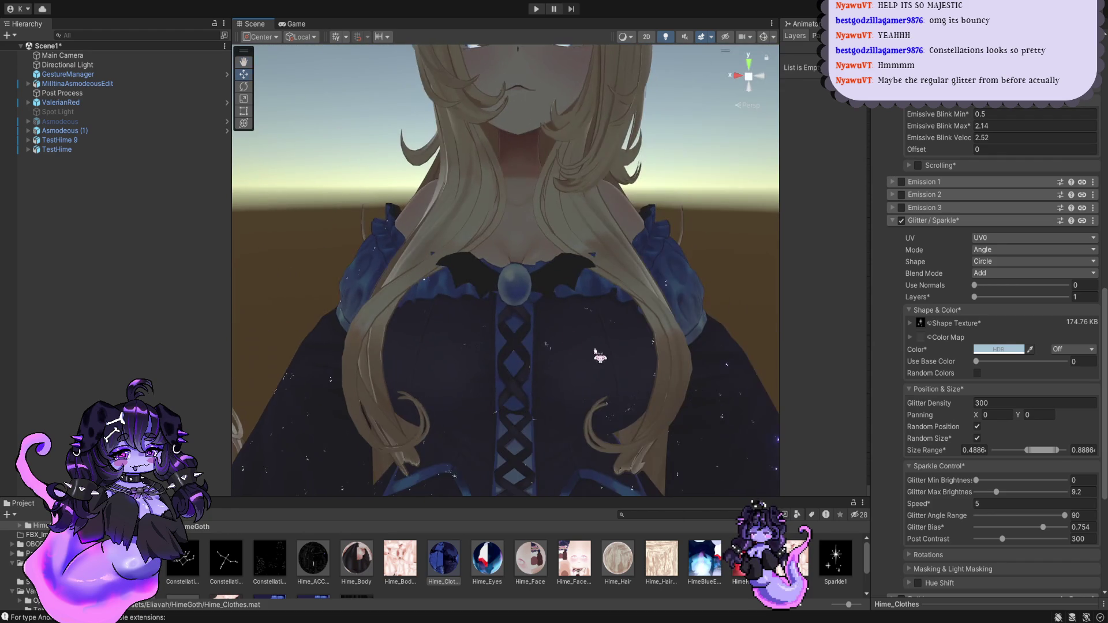
left_click_drag(489, 317, 549, 329, "alt")
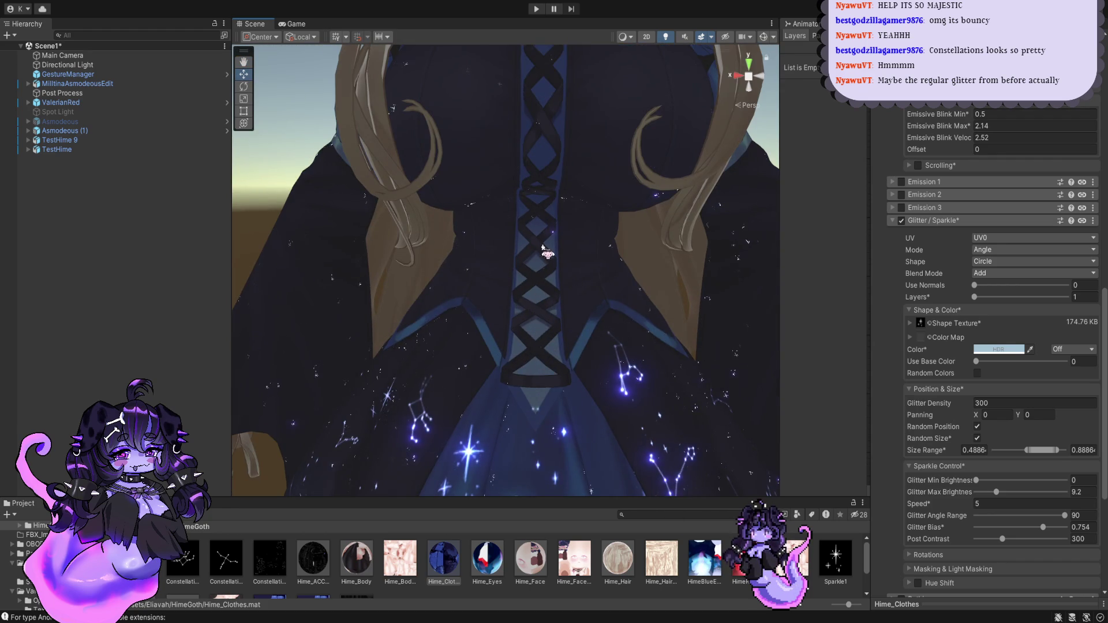
middle_click_drag(546, 250, 539, 275)
left_click_drag(539, 275, 540, 251, "alt")
Step: Tilt down over the lower lacing and glittering skirt, then zoom out to the full avatar
left_click_drag(535, 291, 547, 356, "alt")
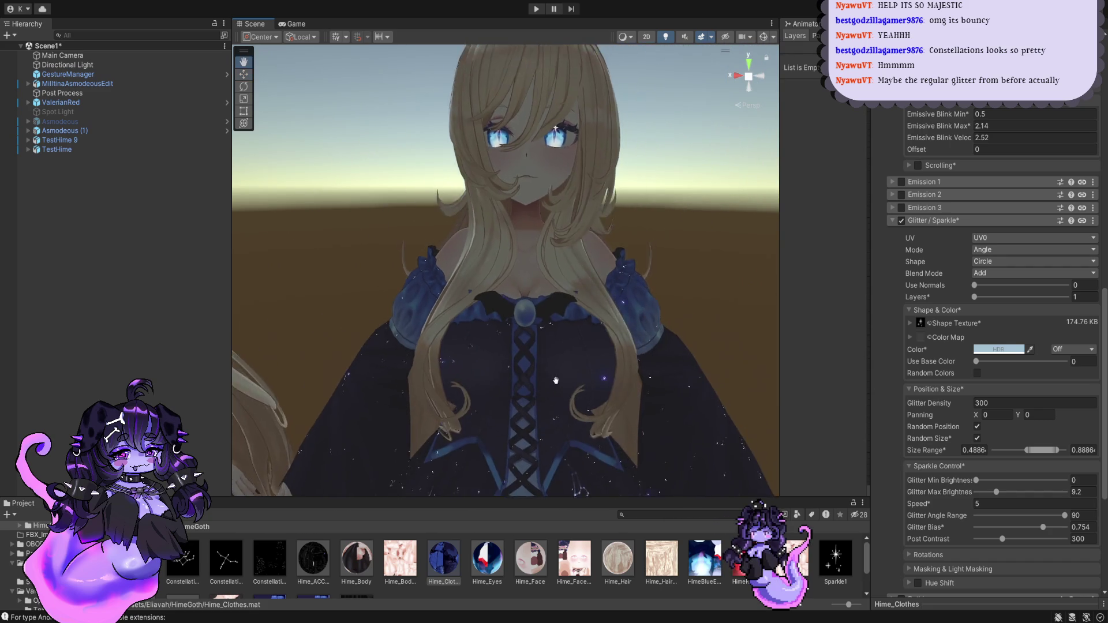
scroll(563, 375, "up", 3)
middle_click_drag(564, 354, 558, 274)
scroll(558, 275, "down", 2)
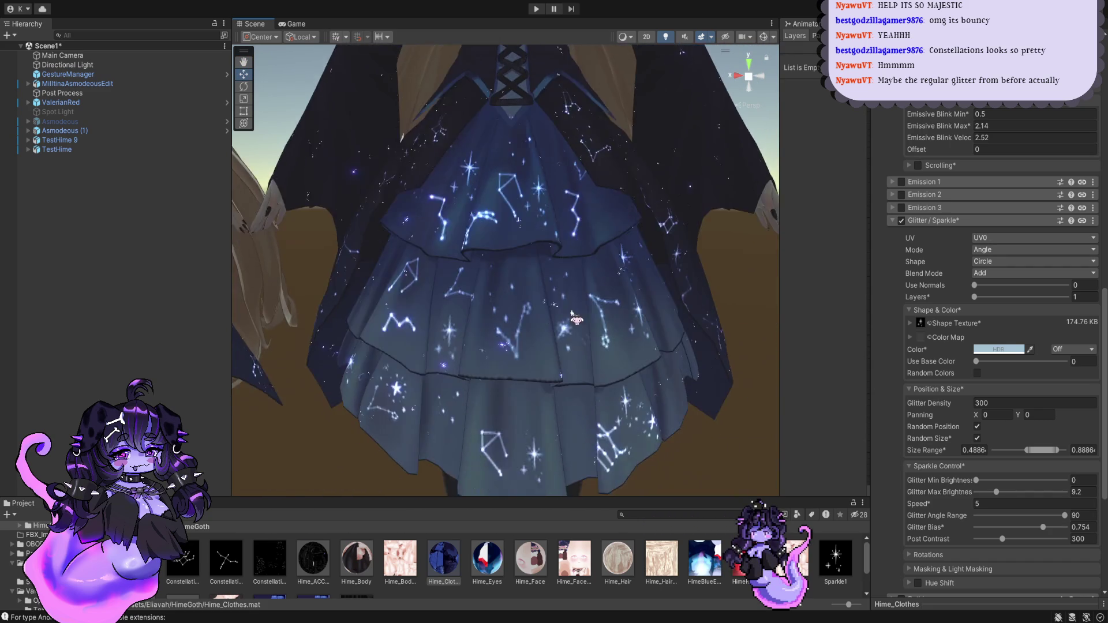
scroll(563, 283, "down", 2)
scroll(572, 297, "down", 2)
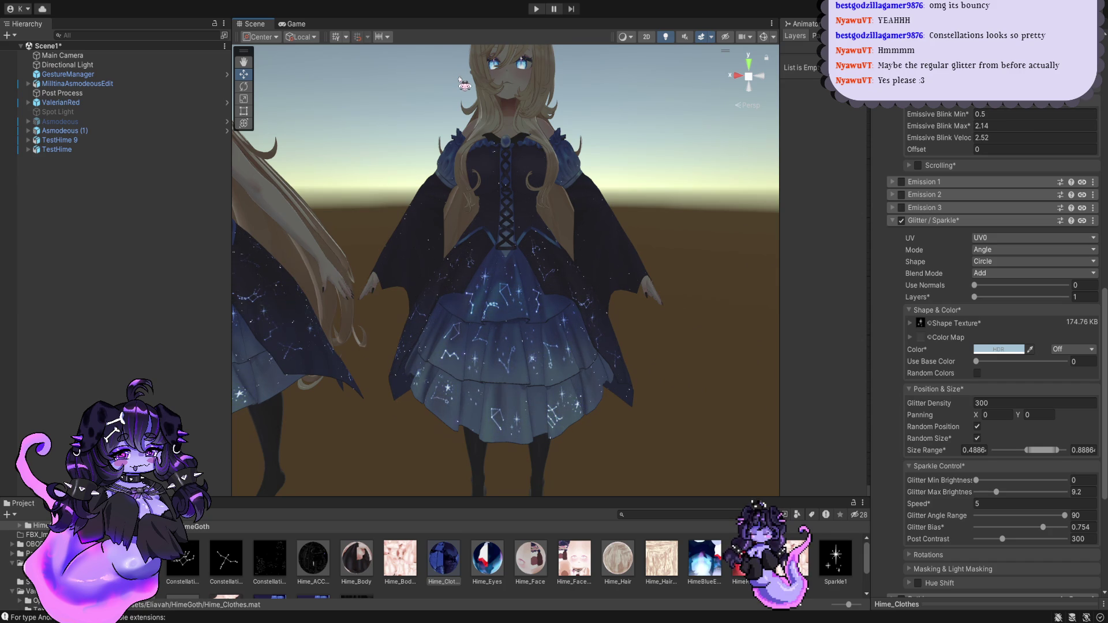
Step: Select the Directional Light and view both avatars from a new angle
left_click(102, 67)
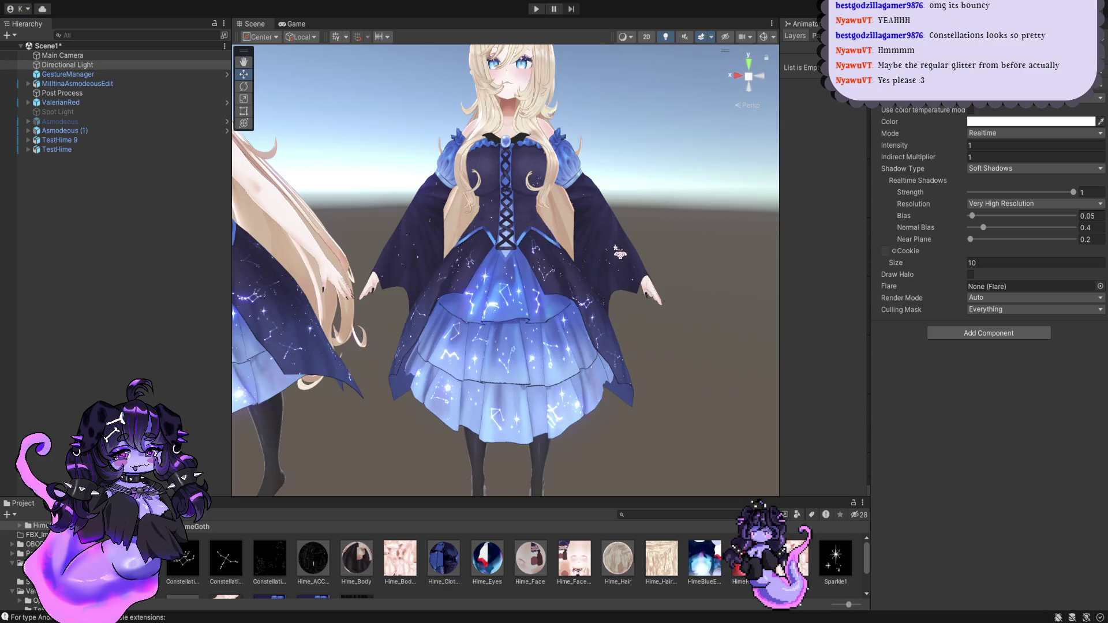
middle_click_drag(485, 372, 470, 368)
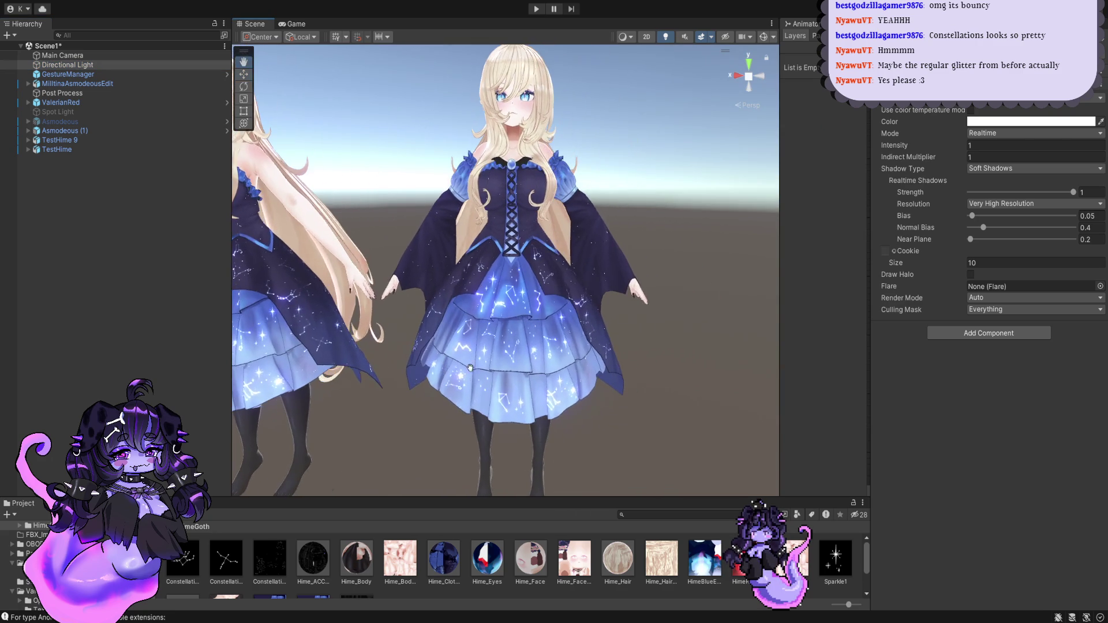